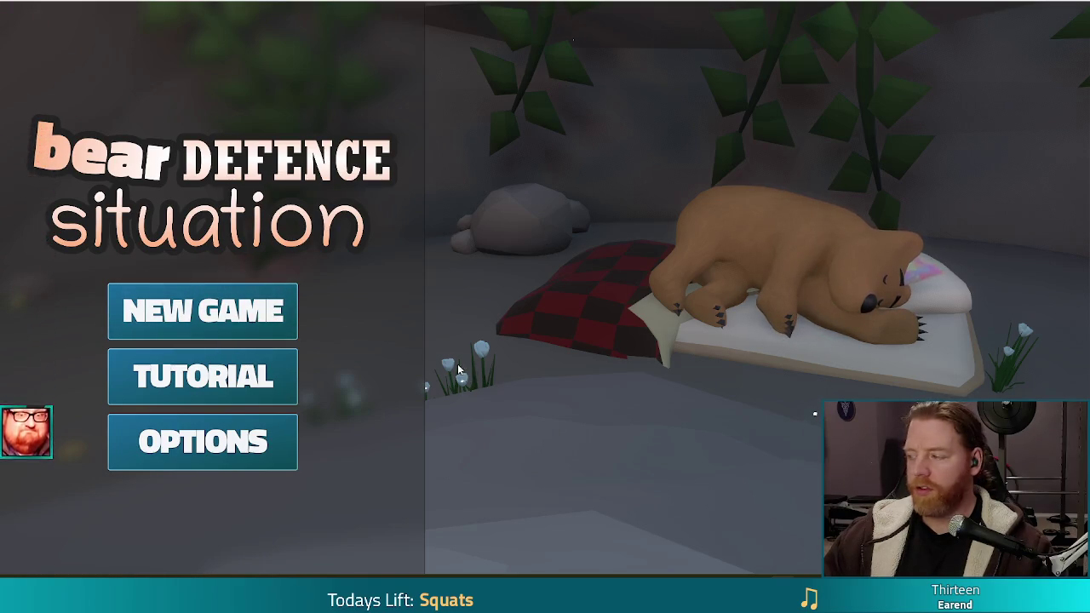
- Stop the Bear Defence Situation playtest with F8
key("F8")
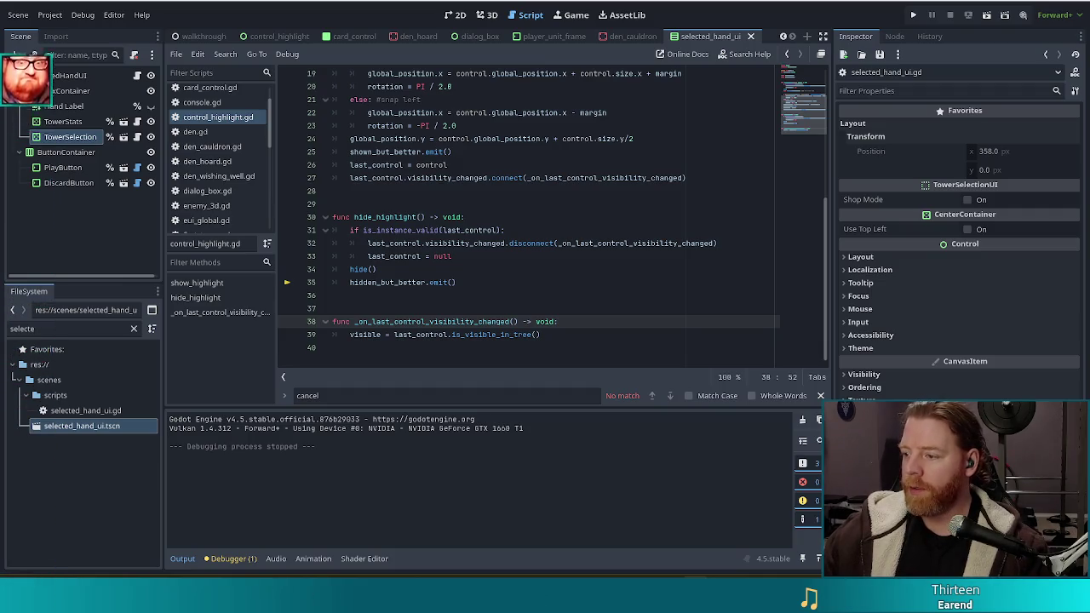
left_click(528, 269)
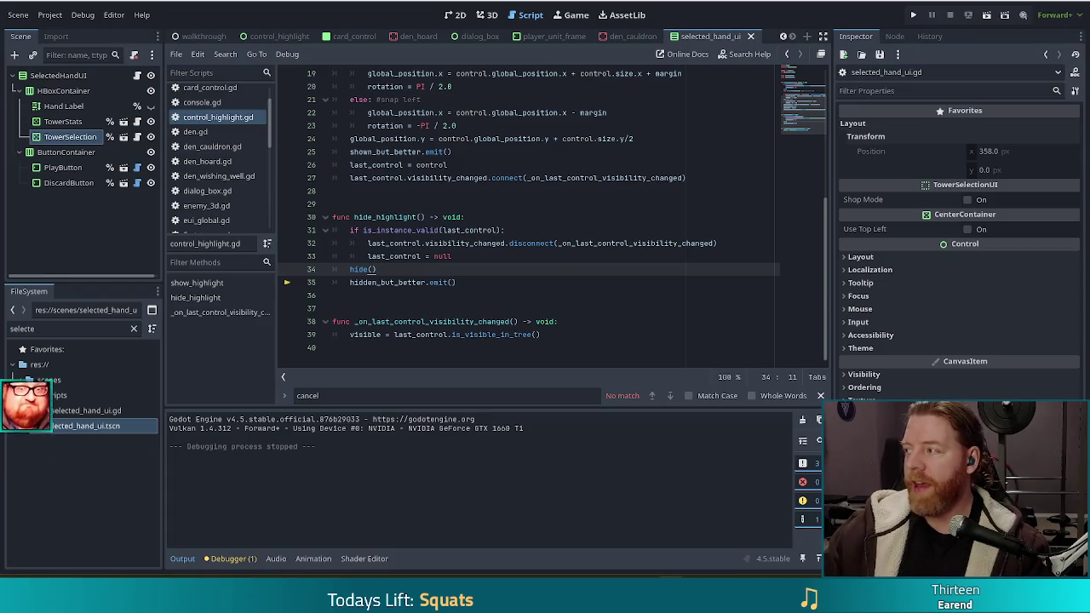
left_click(511, 230)
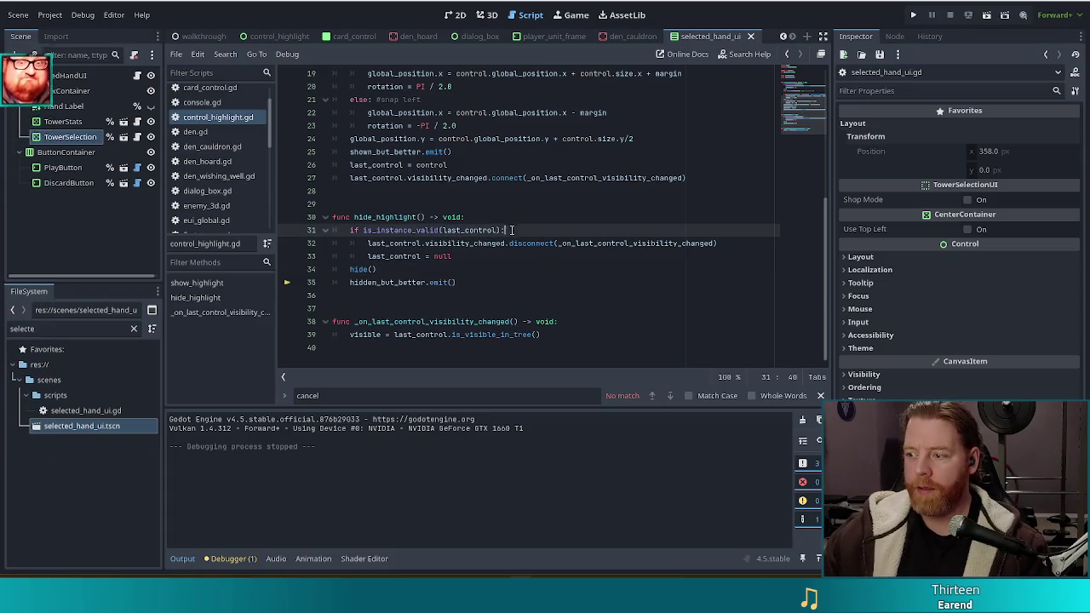
mouse_move(516, 243)
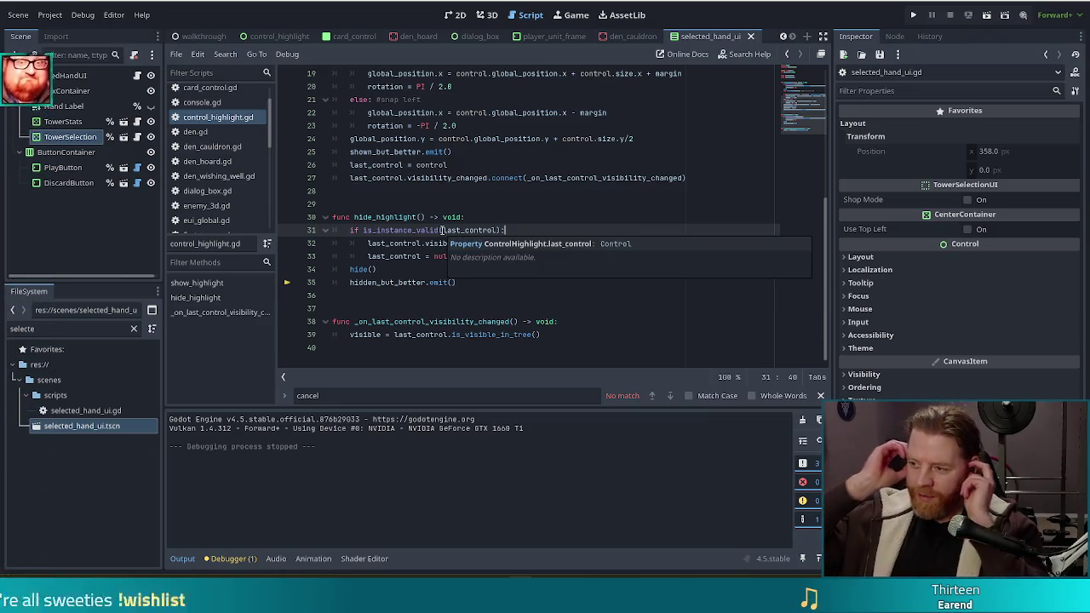
left_click(412, 230)
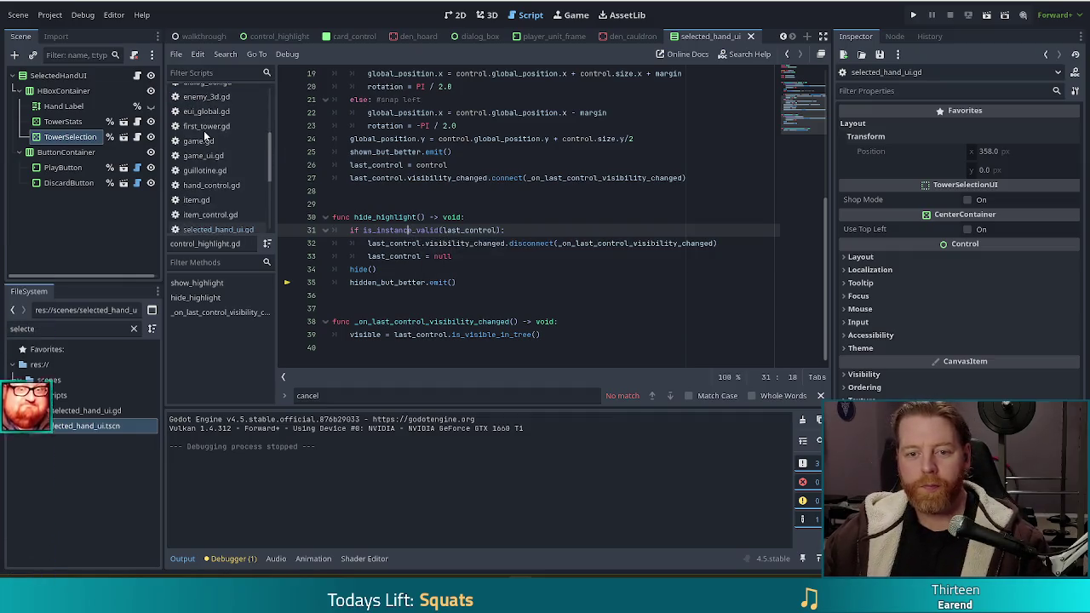
- Switch to walkthrough.gd, check lines 321–325 near HIGH_CARD, and open the Find bar
left_click(177, 53)
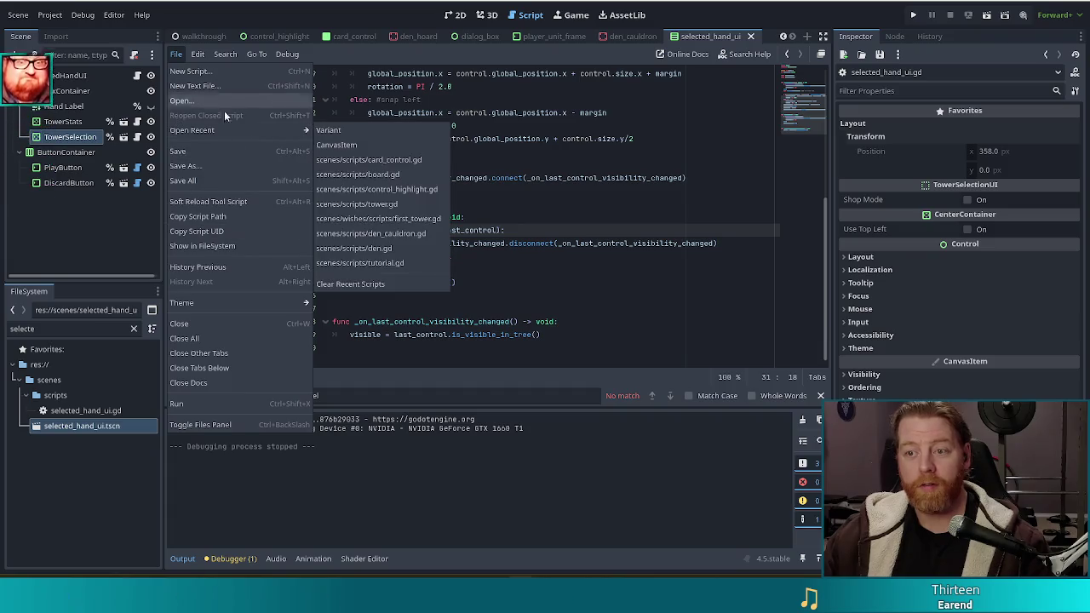
key("Escape")
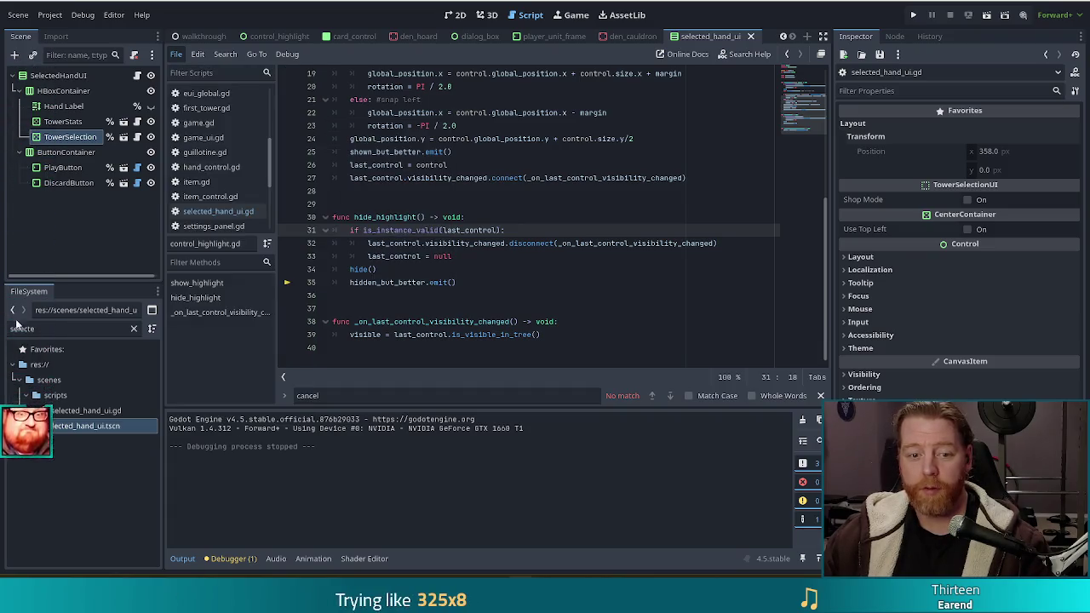
left_click(205, 35)
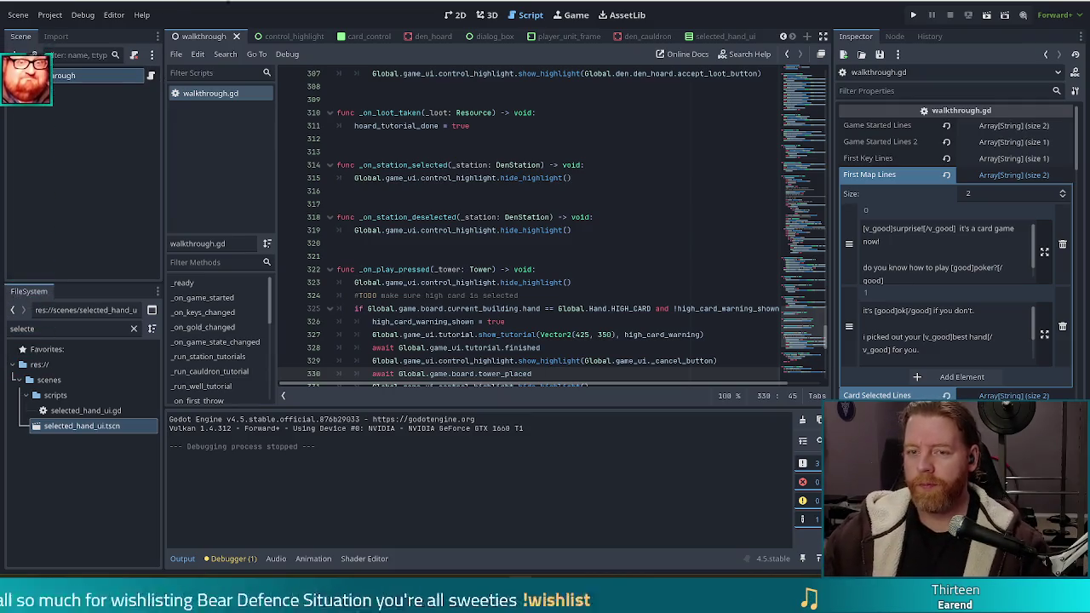
left_click(505, 256)
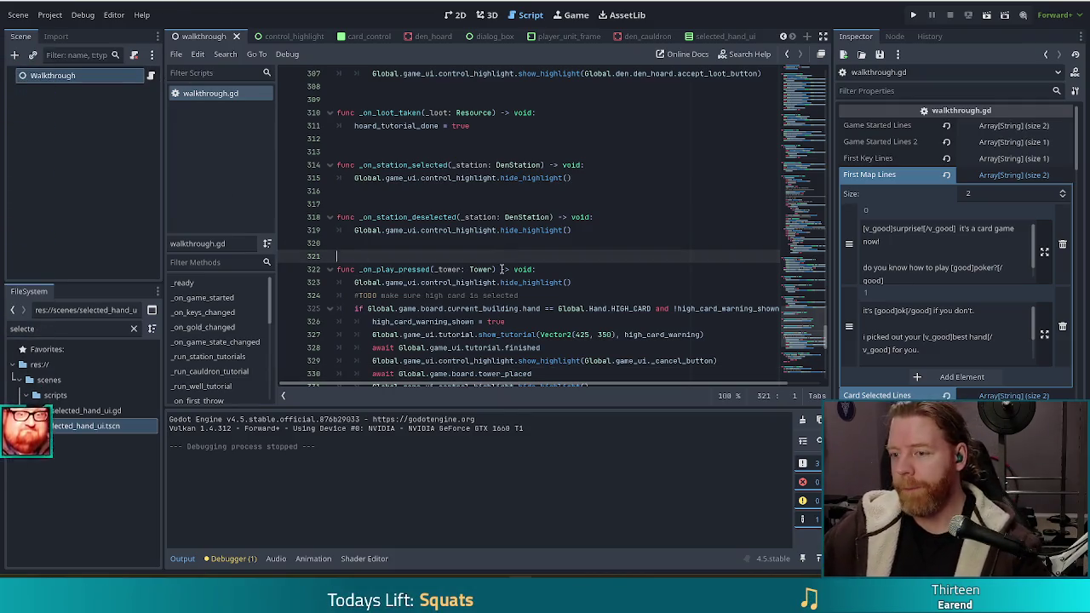
left_click(625, 309)
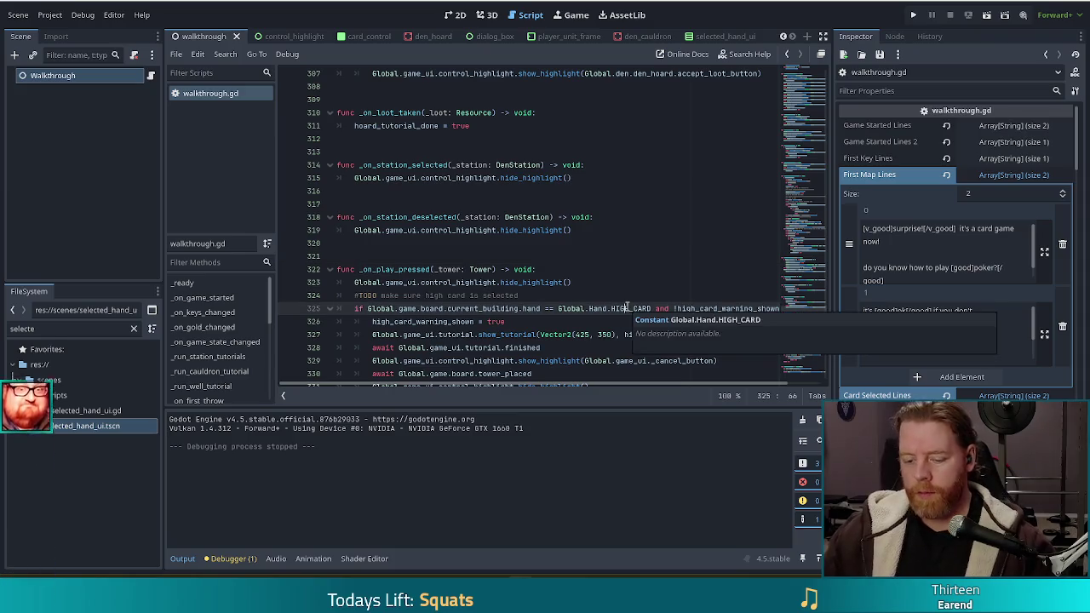
key("ctrl+f")
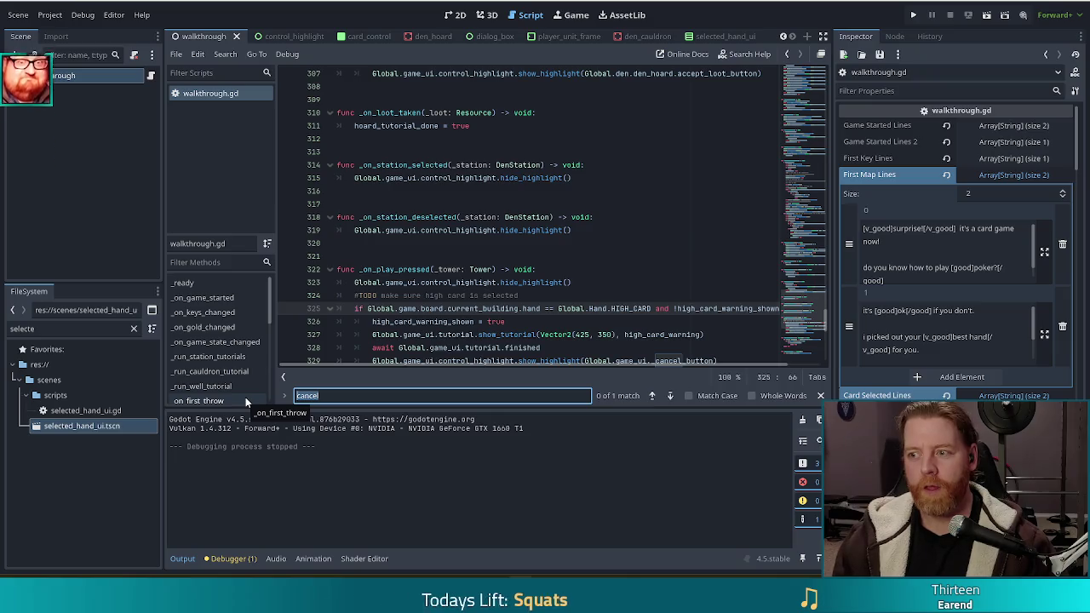
- Search walkthrough.gd for 'shop' and step between its matches on lines 83 and 87
type("shop")
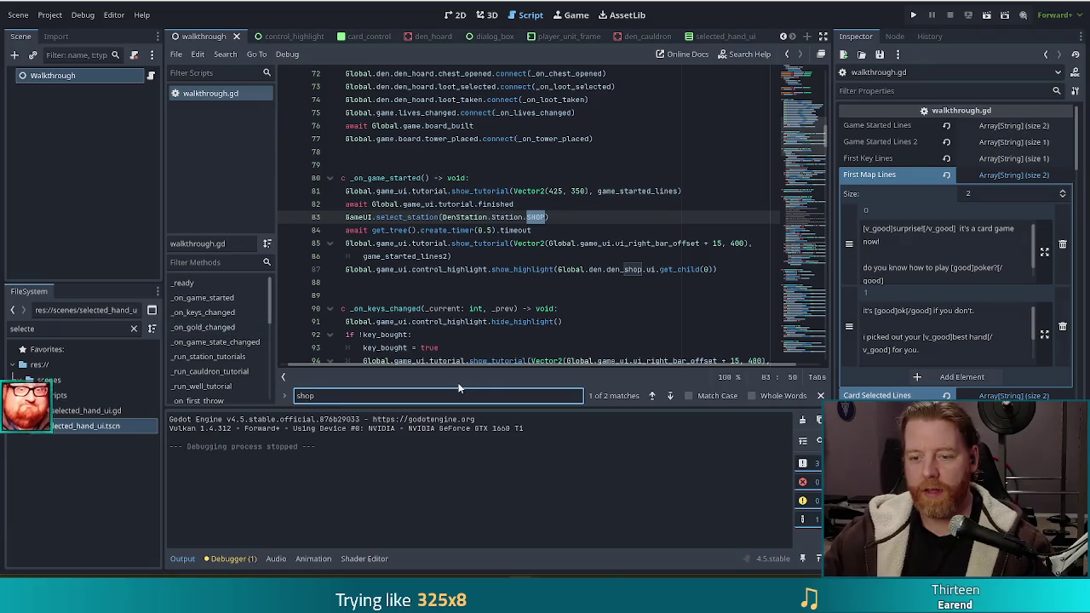
left_click(669, 396)
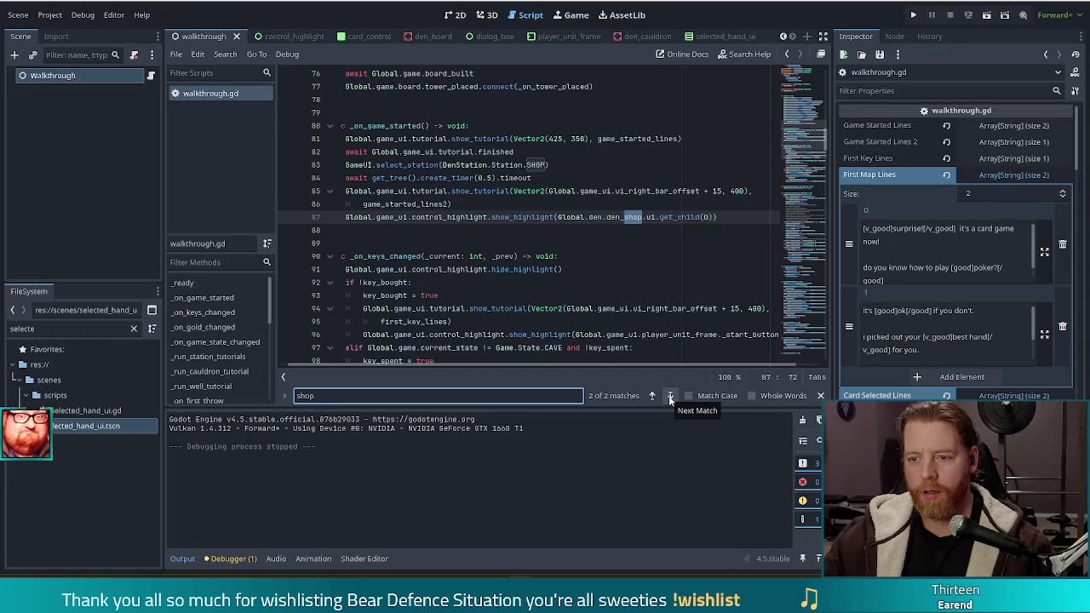
left_click(670, 396)
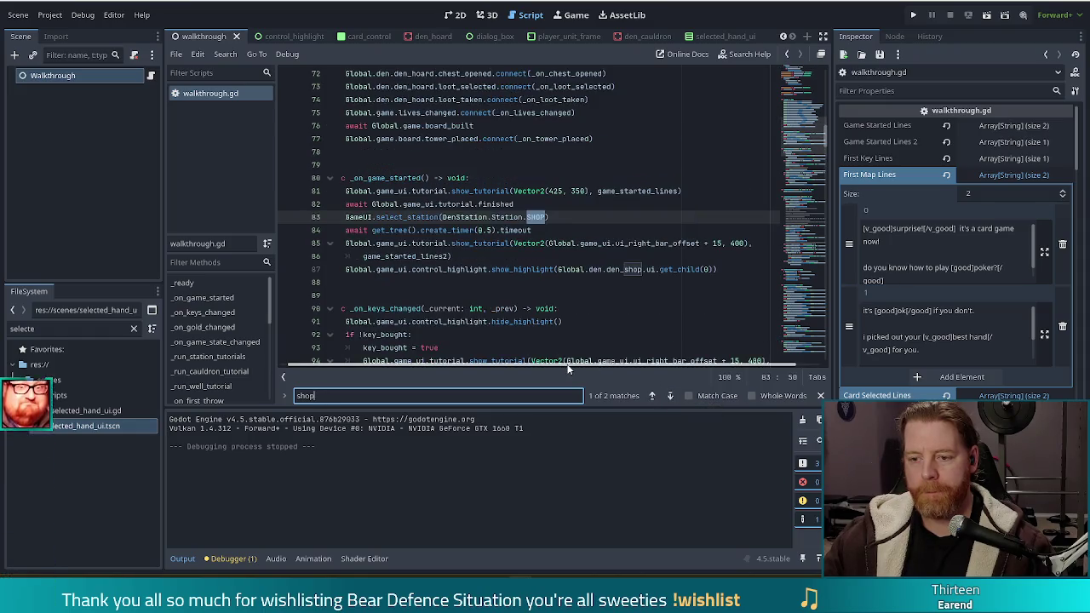
left_click(463, 232)
left_click(575, 206)
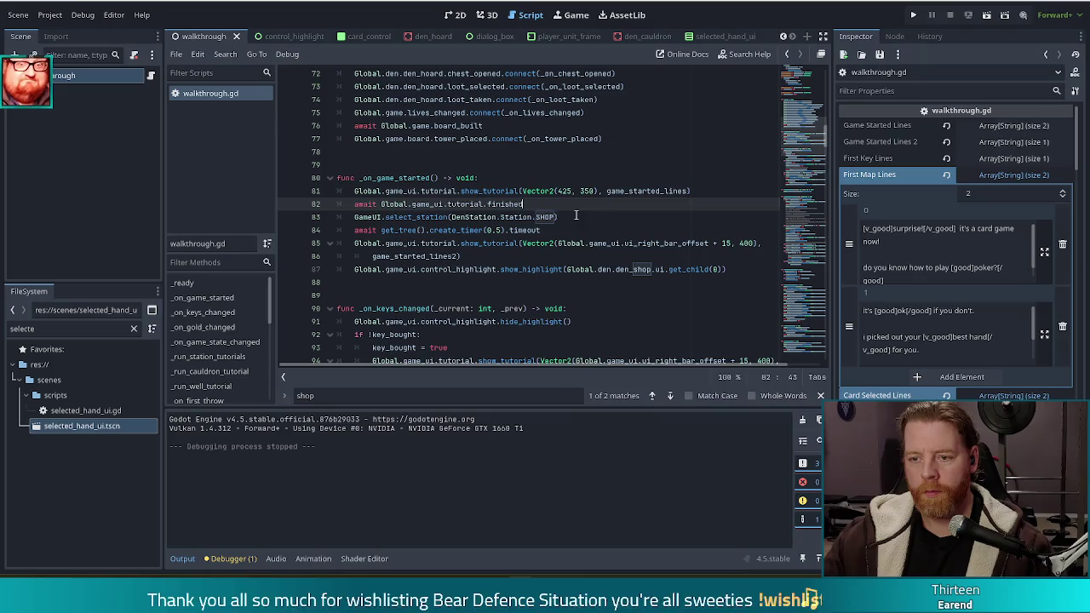
left_click(575, 216)
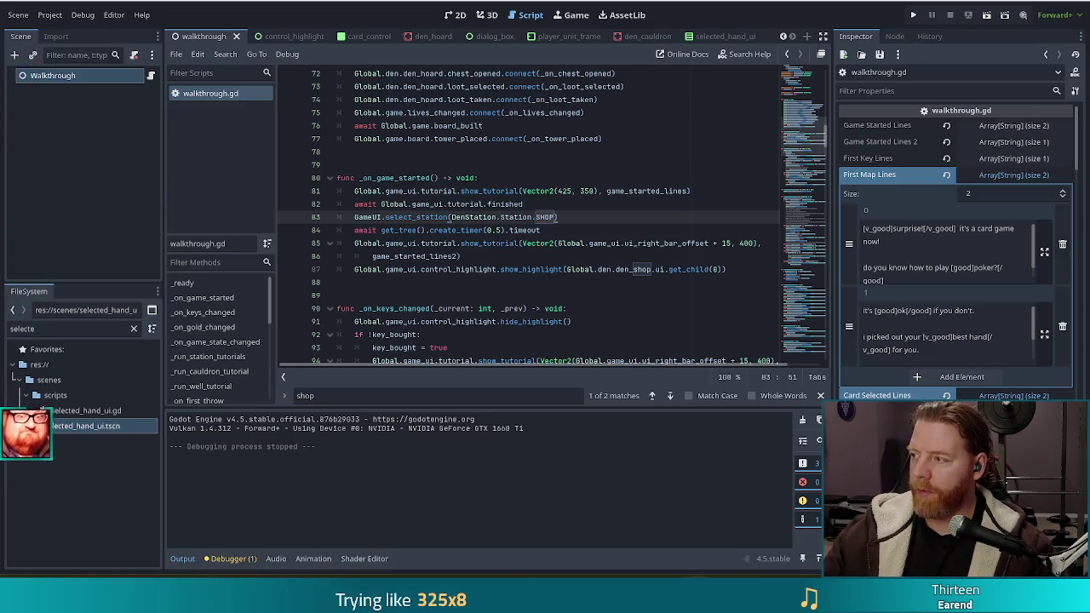
key("ctrl+f")
- Search for 'hoard' and read the HOARD station branch and show_tutorial call on lines 106–108
type("hoard")
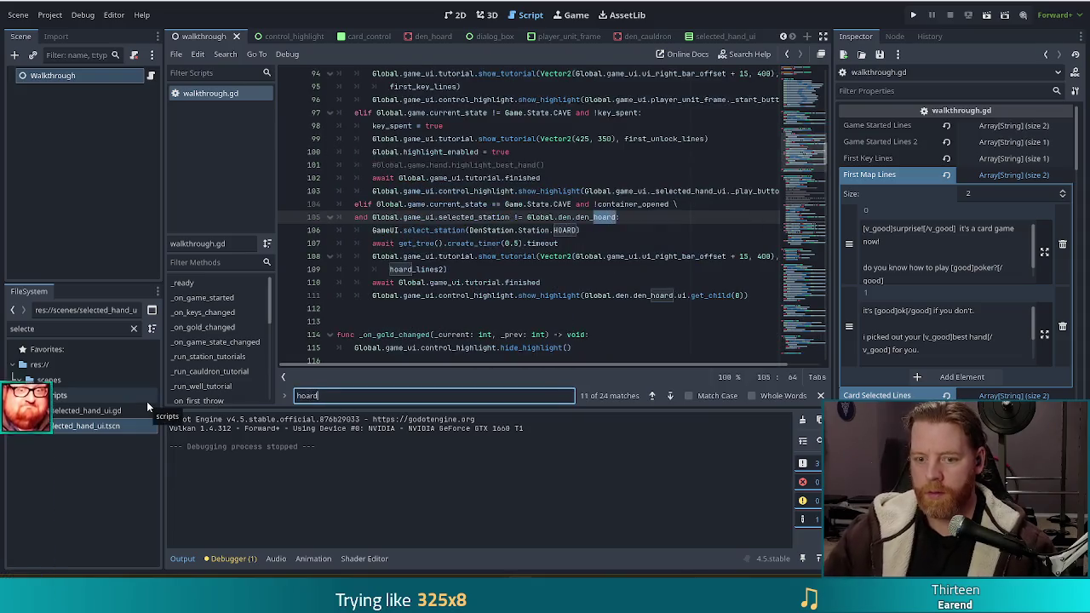
left_click(528, 231)
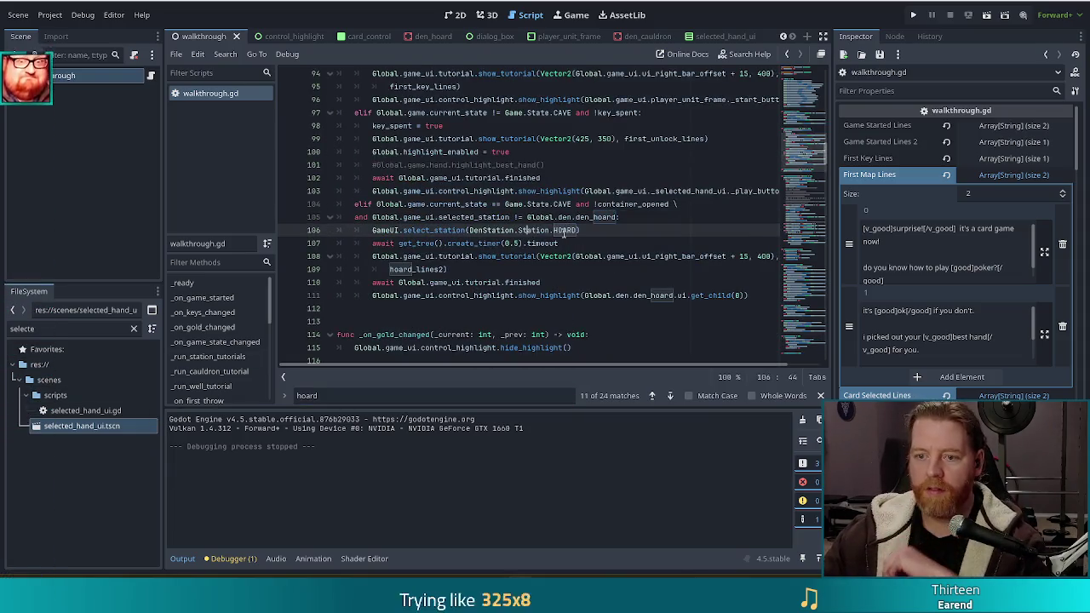
left_click(580, 230)
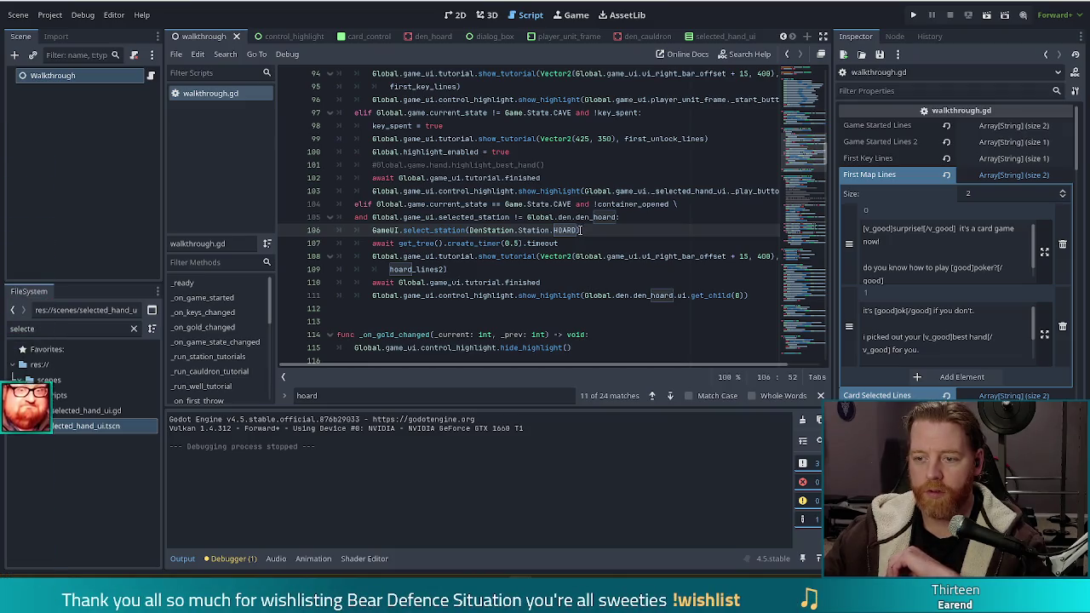
left_click(653, 257)
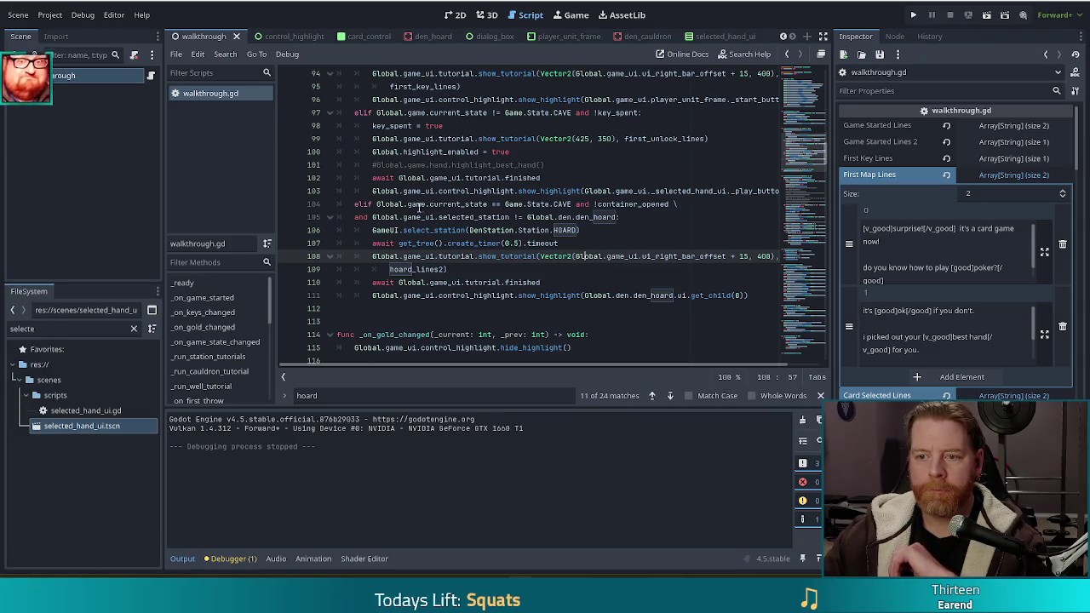
left_click(536, 225)
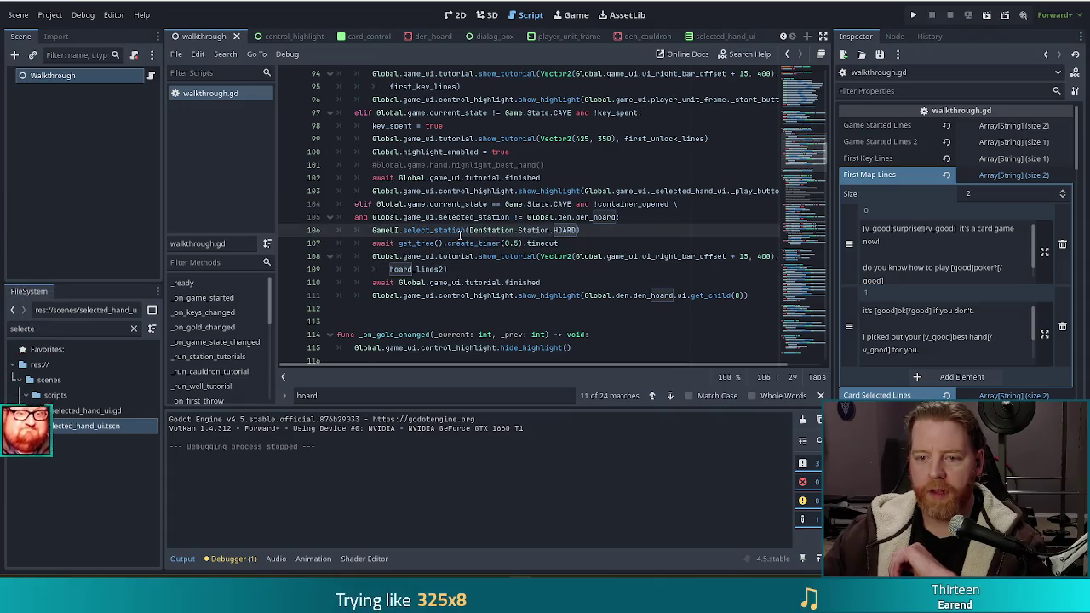
left_click(498, 256)
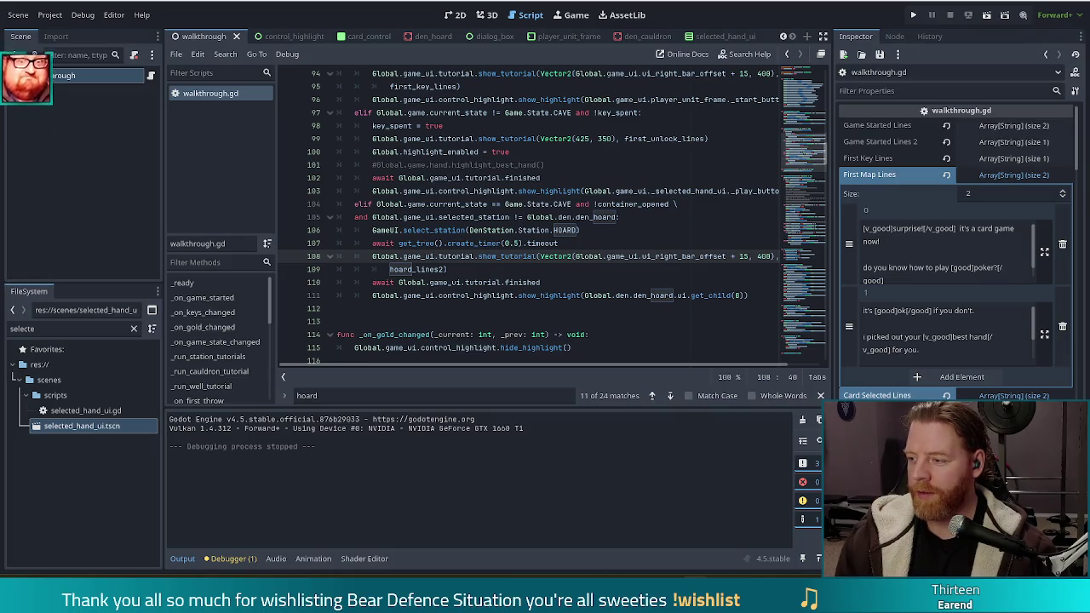
scroll(907, 223, "down", 5)
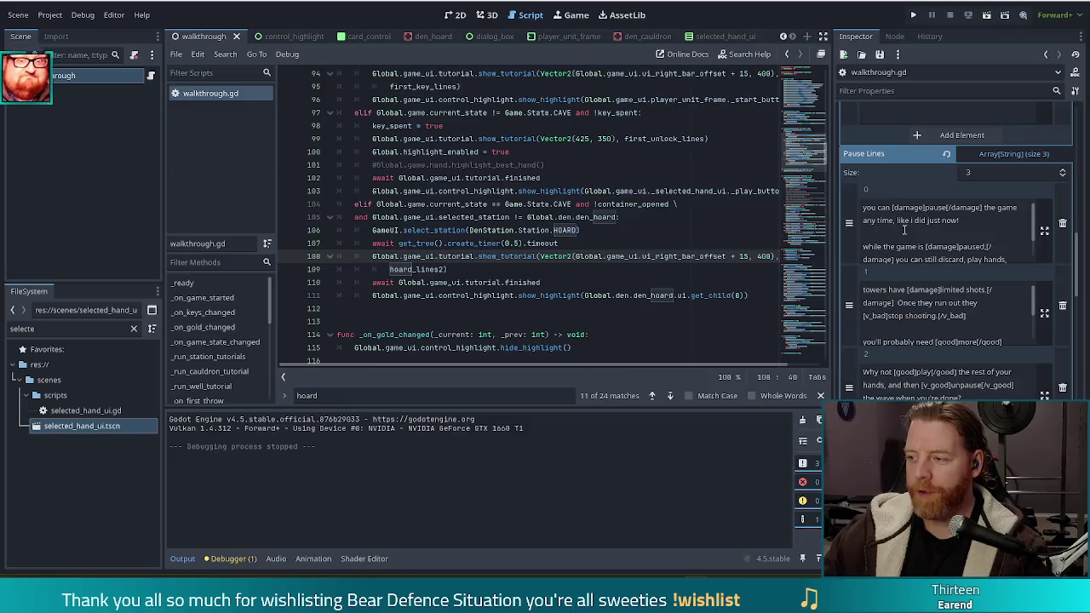
- Collapse the Pause, Second Wave, Third Wave and Cave Lines arrays in the Inspector
left_click(1013, 156)
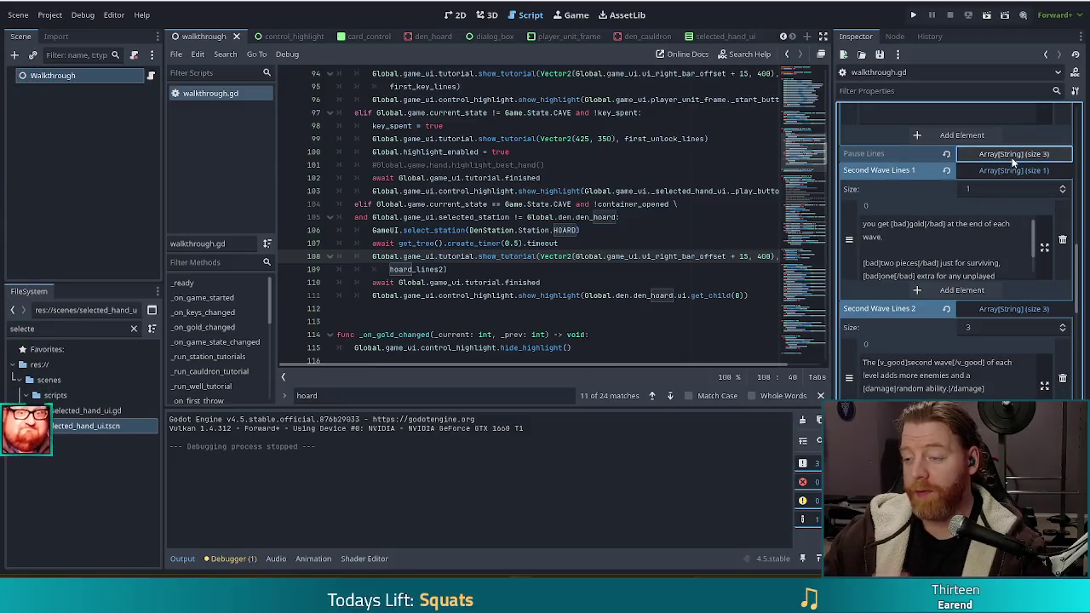
left_click(1011, 172)
left_click(1009, 187)
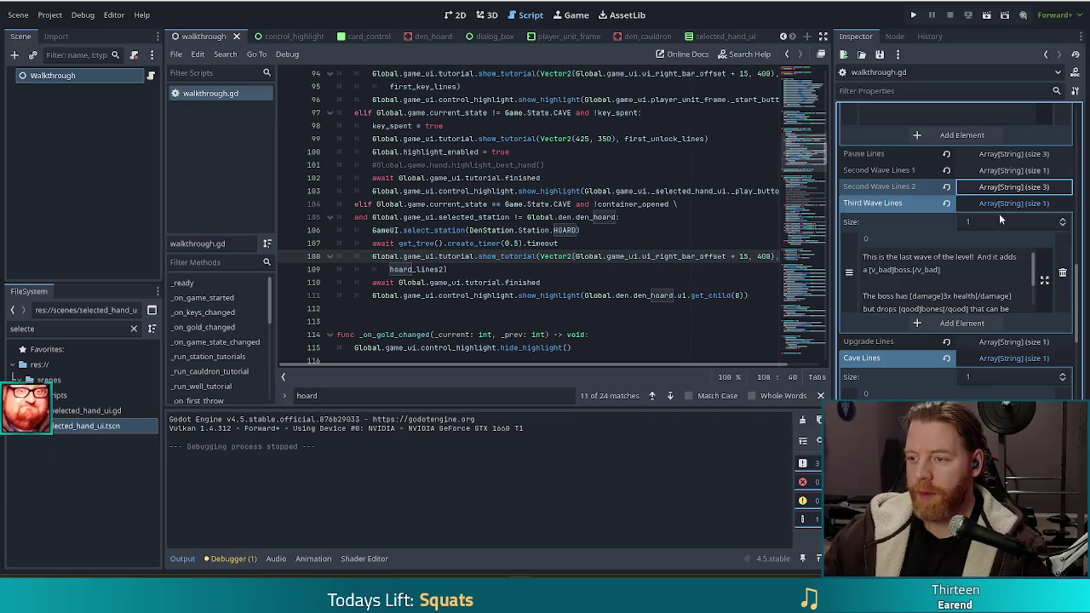
left_click(1012, 203)
left_click(1001, 235)
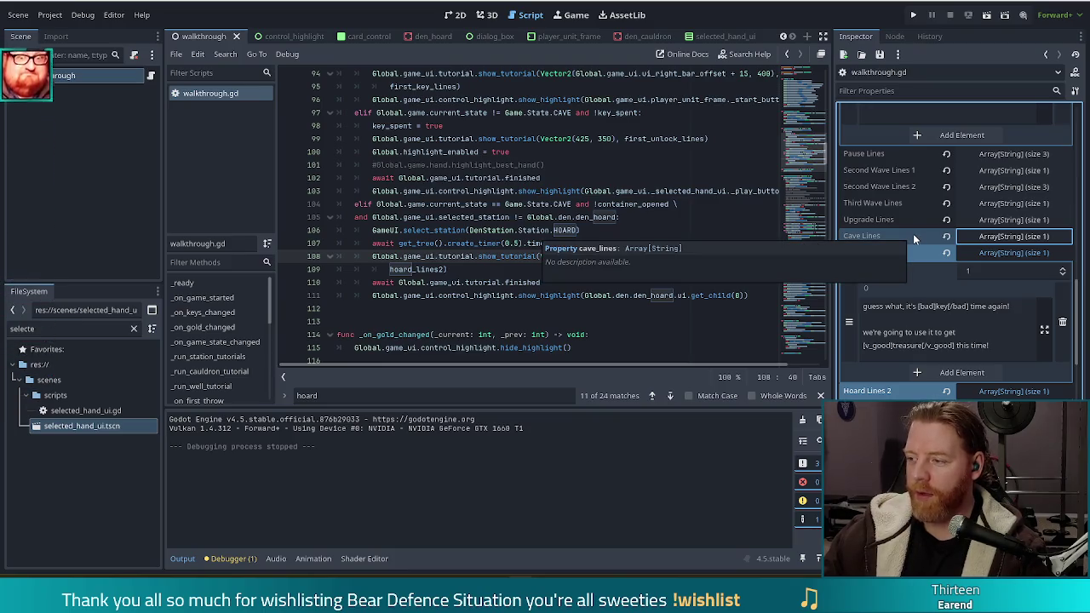
- Check the Hoard Lines text and search the script for 'hoard_lines'
left_click(994, 334)
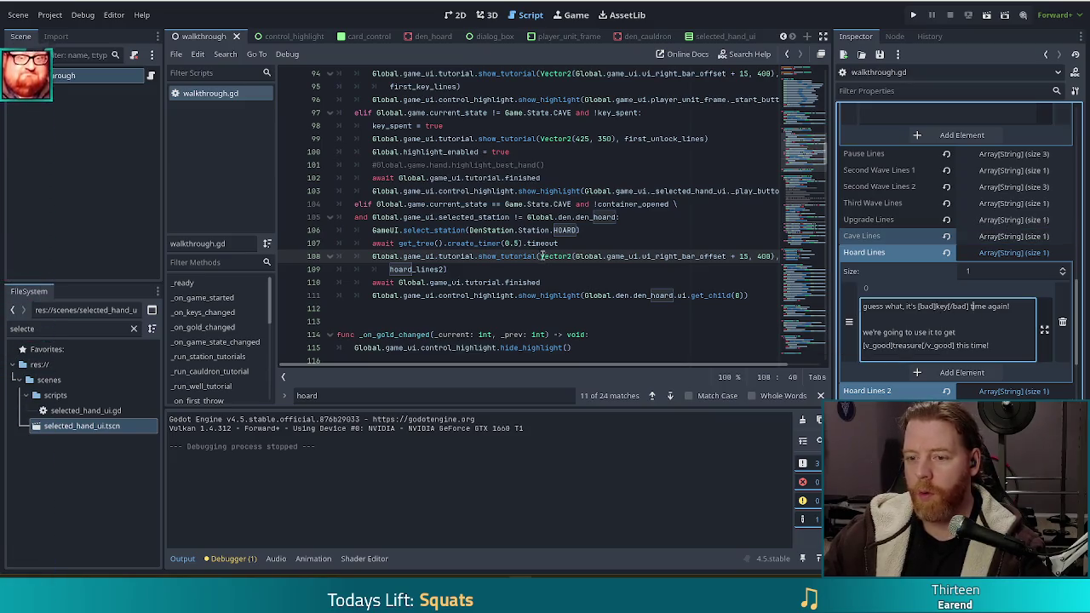
key("ctrl+f")
type("hoard_lines")
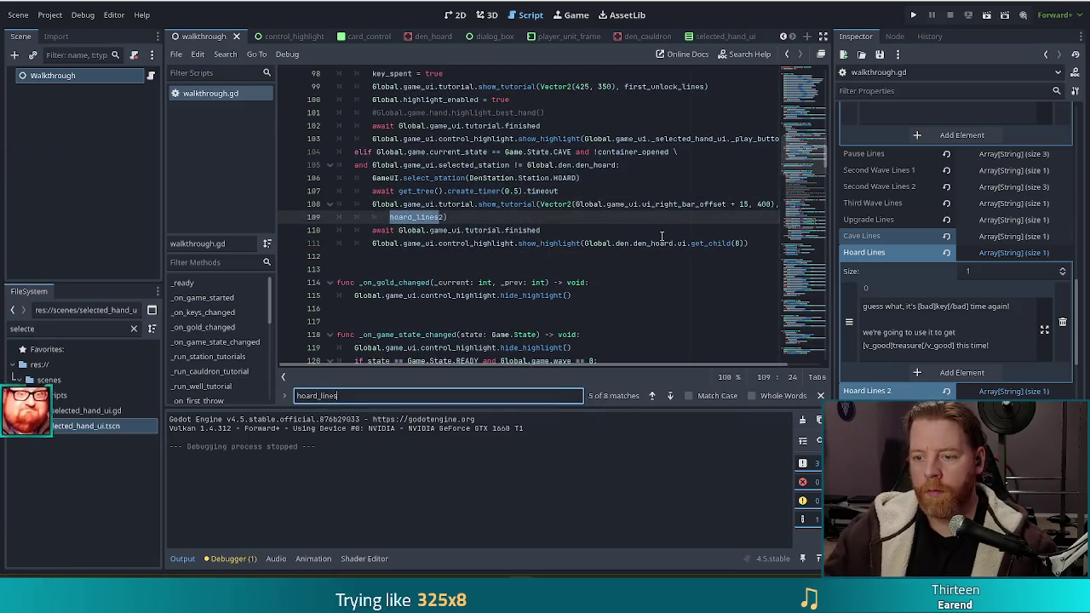
- Step through hoard_lines matches to _run_hoard_tutorial and select HOARD on line 224
left_click(652, 396)
left_click(651, 395)
left_click(651, 396)
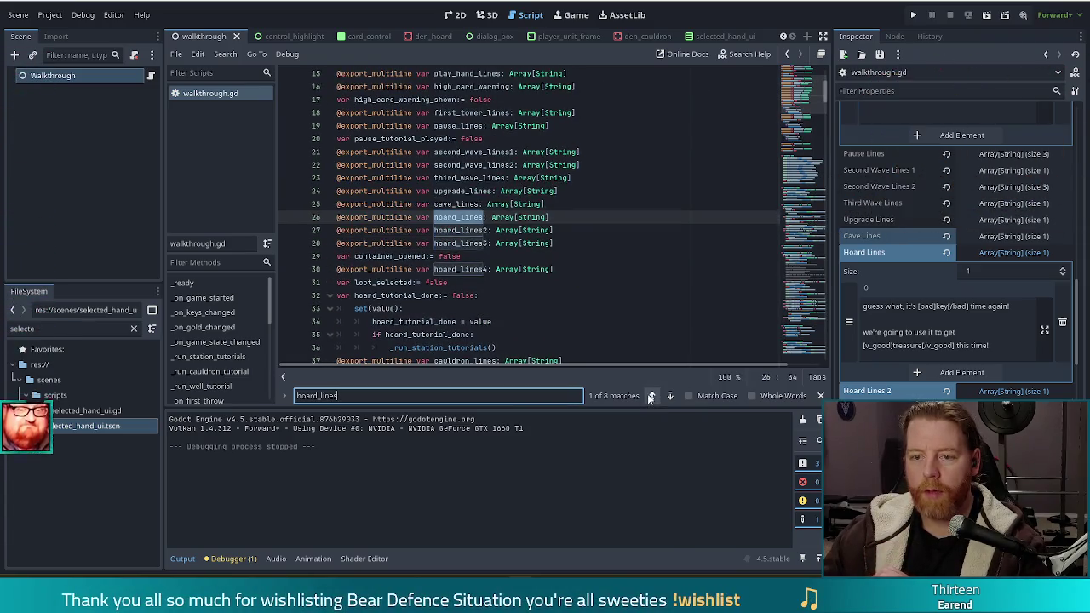
left_click(651, 395)
left_click(651, 396)
left_click(651, 396)
left_click(650, 396)
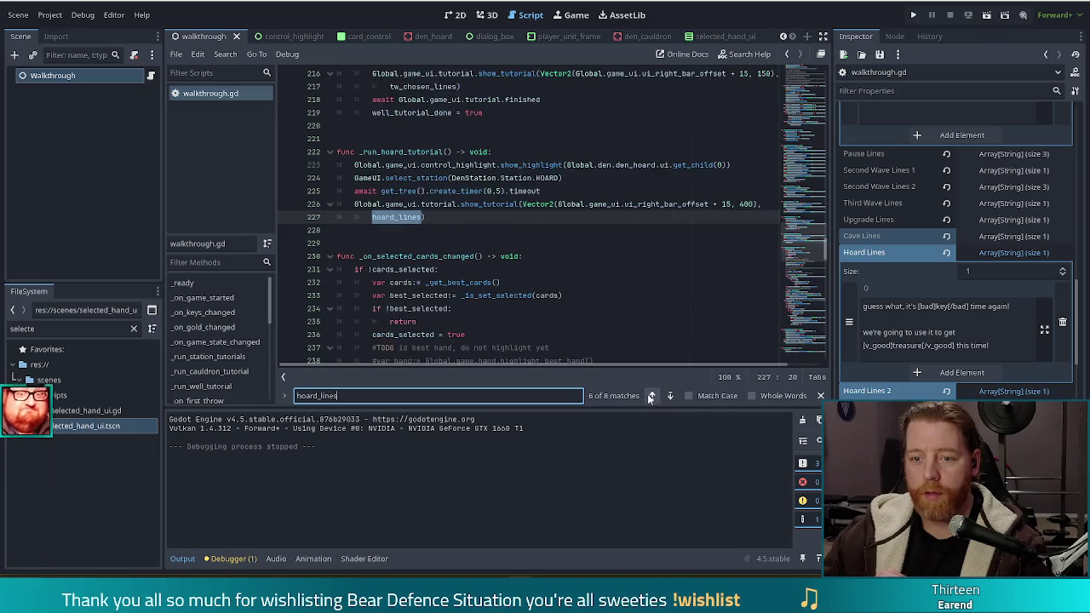
left_click(451, 177)
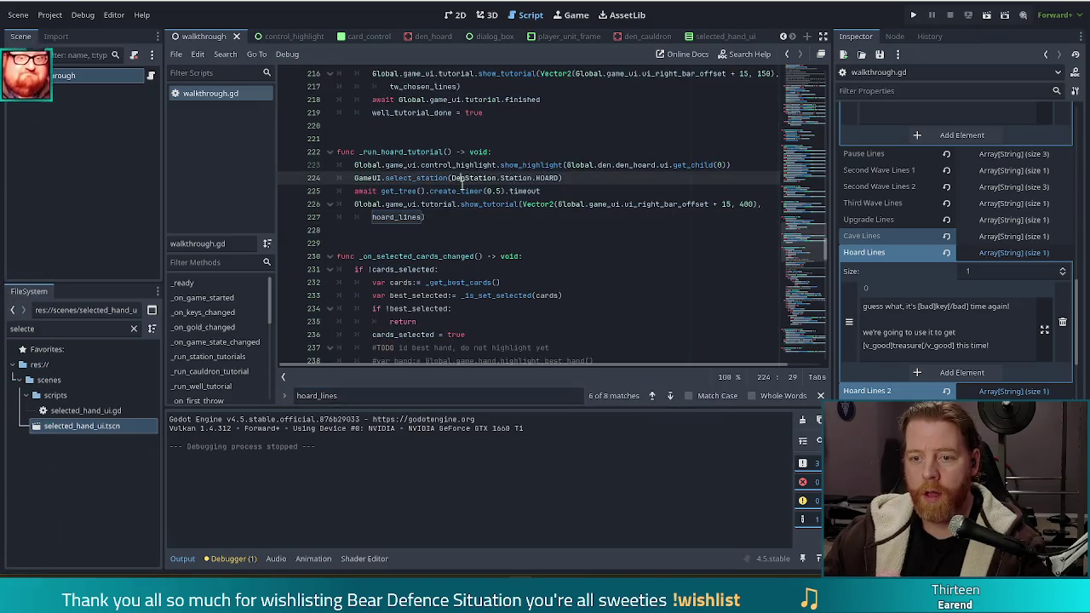
double_click(549, 178)
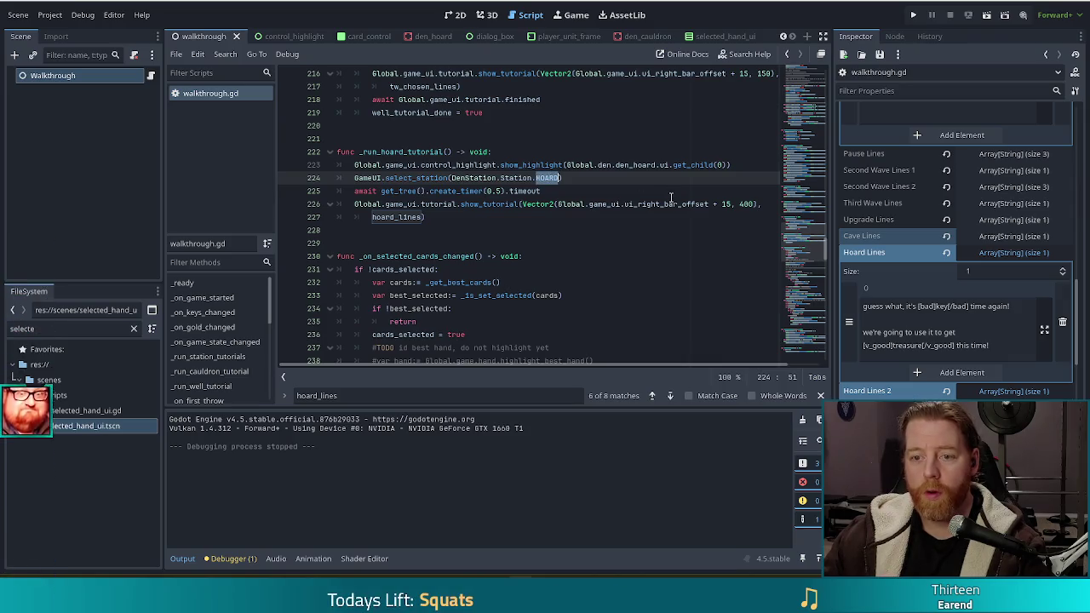
- Change DenStation.Station.HOARD to SHOP on line 224 and save walkthrough.gd
type("SHOP")
key("ctrl+s")
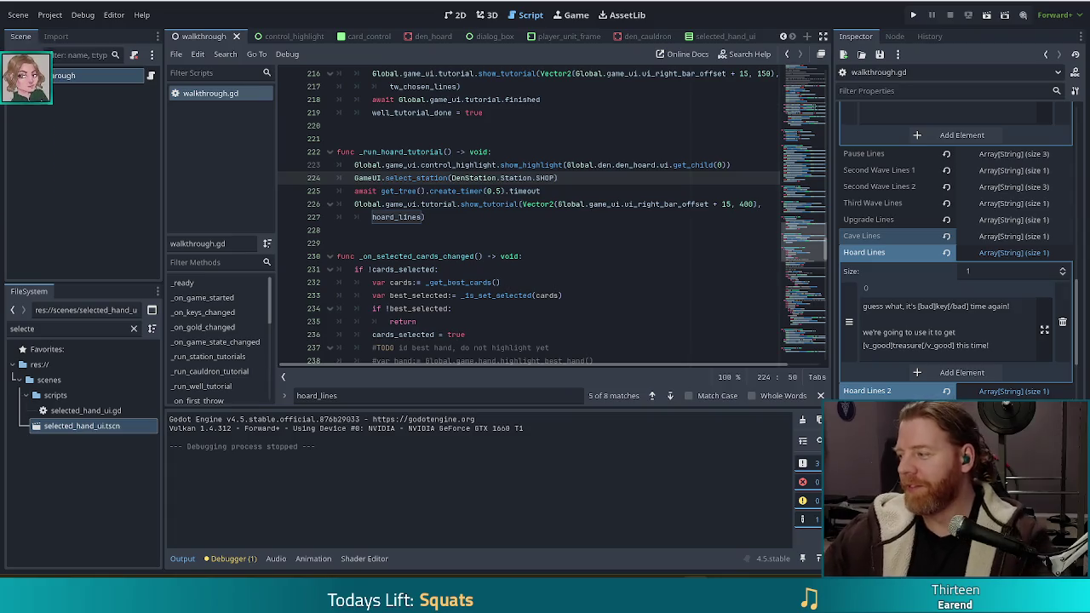
left_click(558, 177)
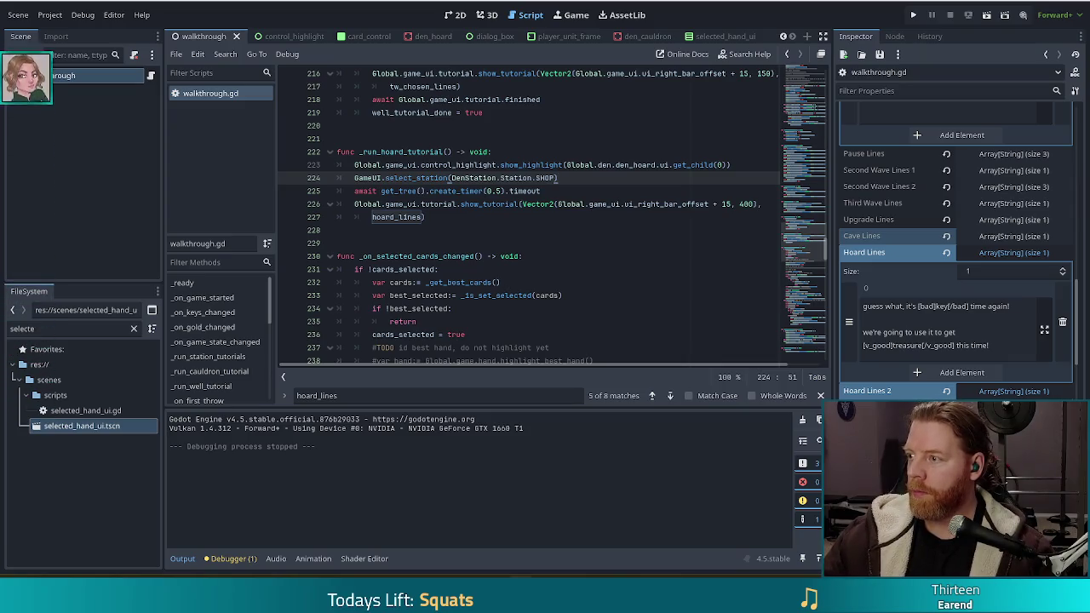
left_click(662, 202)
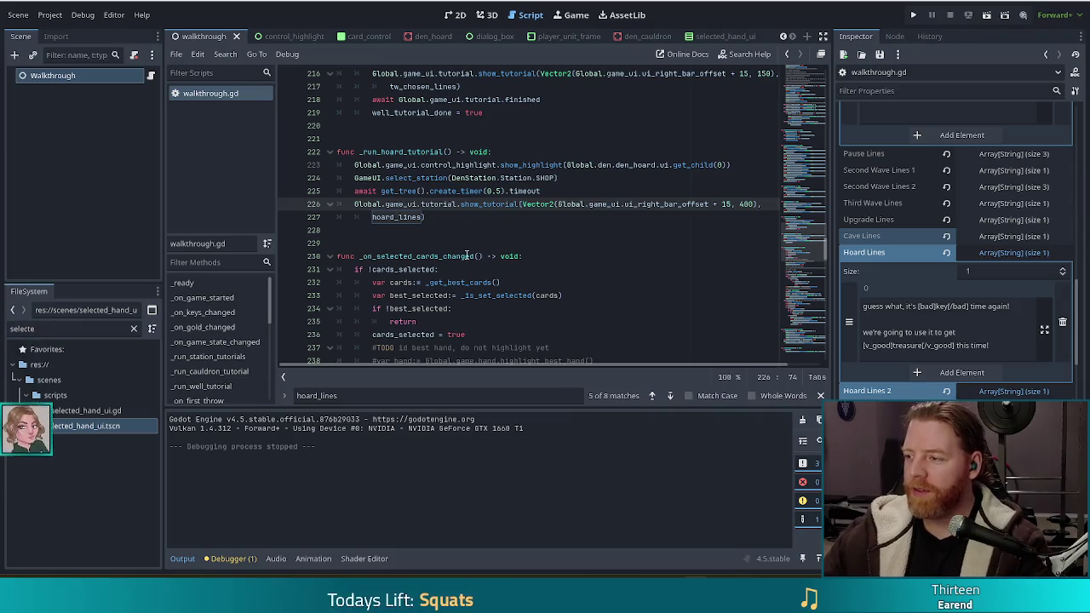
left_click(541, 204)
left_click(458, 218)
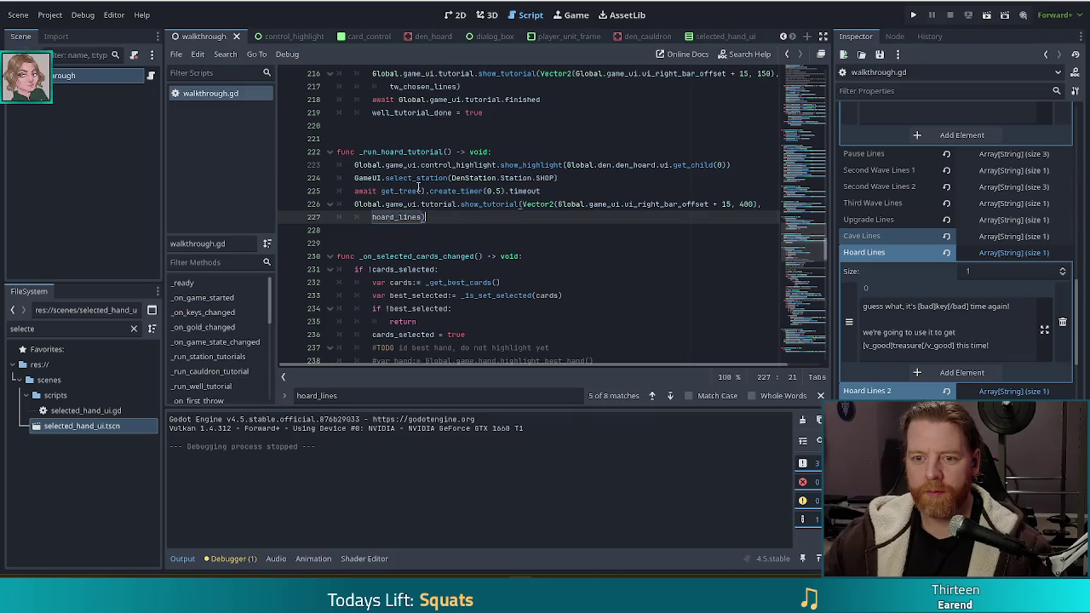
left_click(543, 189)
- Search for 'cancel' and locate the cancel-button highlight and tower_placed await on line 329
key("ctrl+f")
type("cancel")
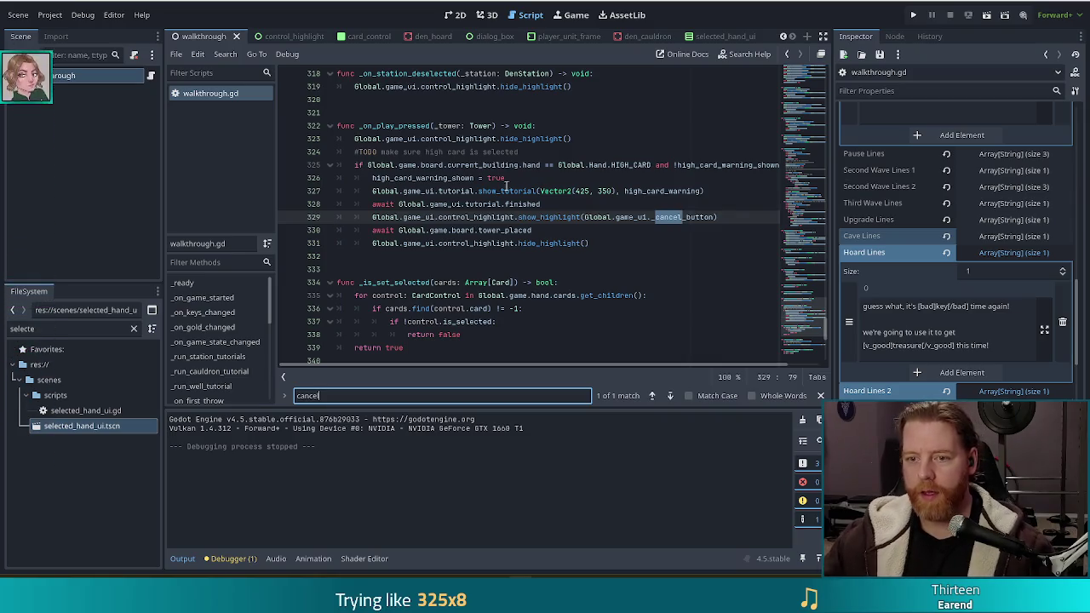
left_click(588, 218)
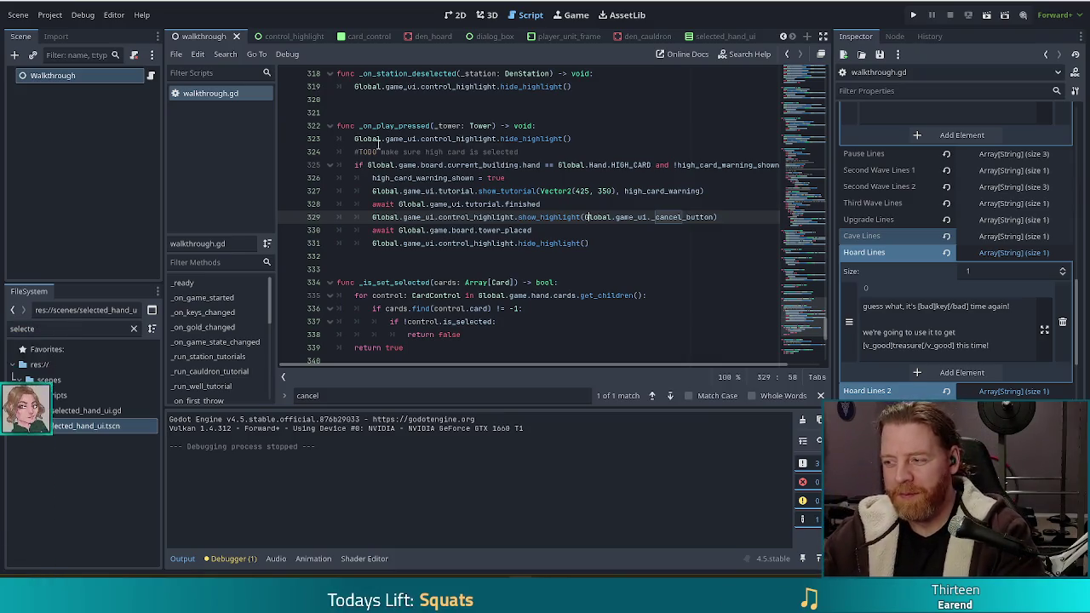
left_click(558, 228)
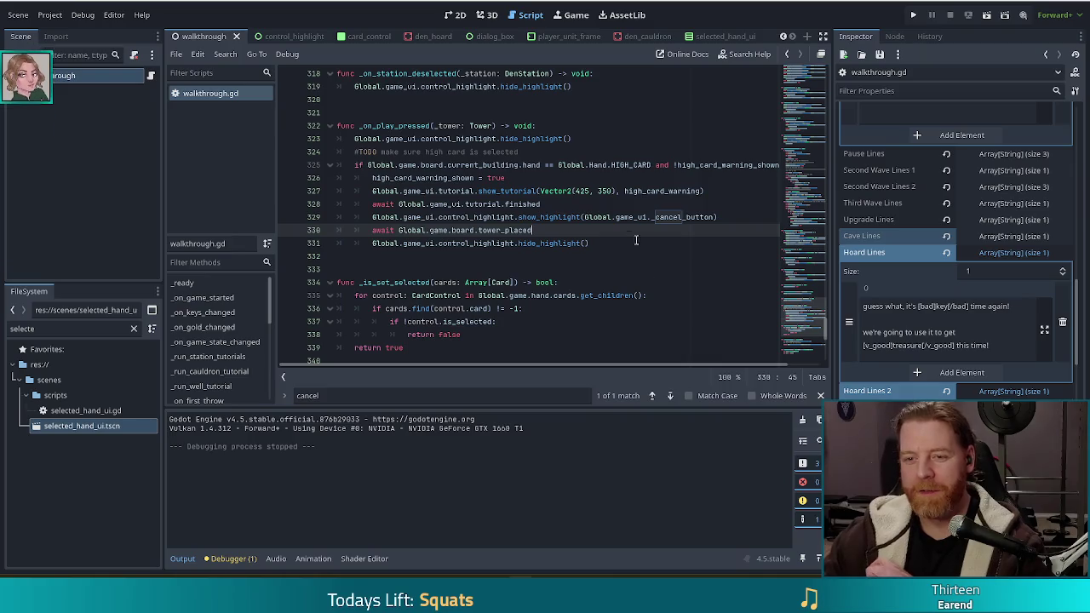
left_click(650, 217)
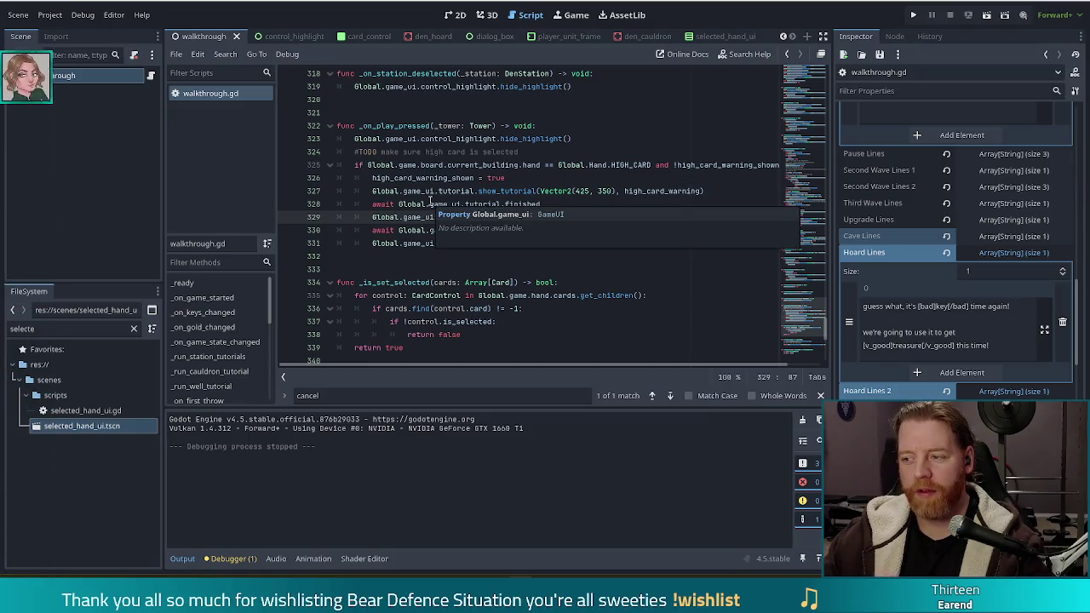
left_click(547, 230)
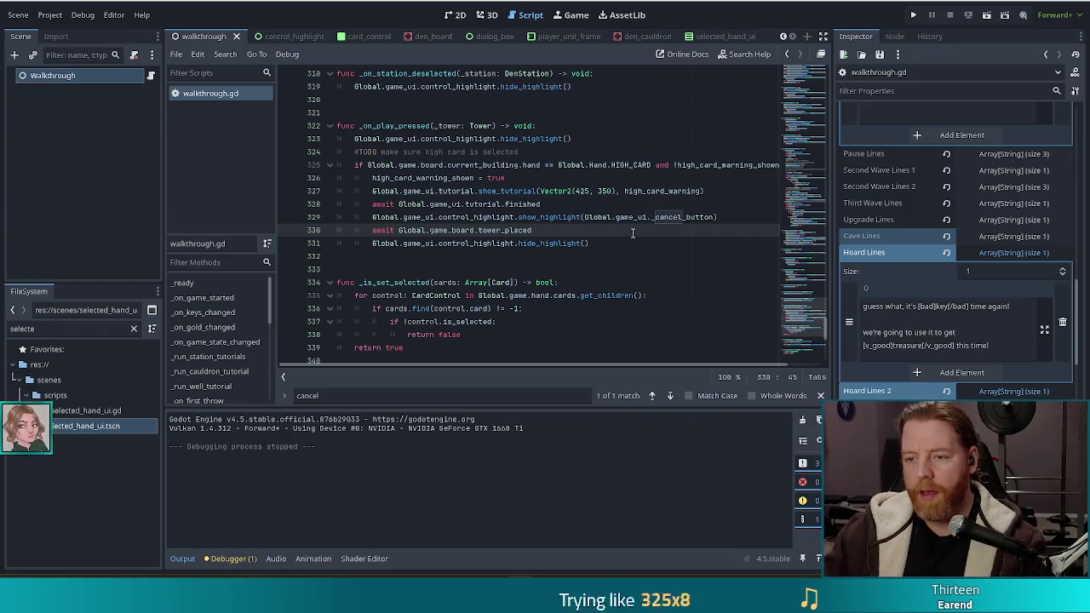
left_click(613, 218)
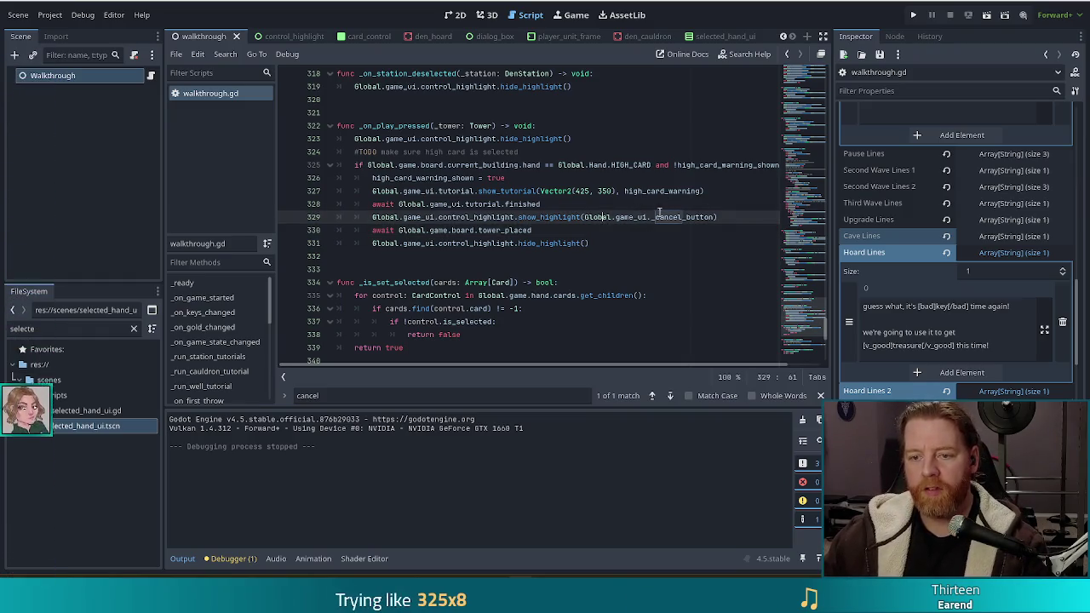
- Review the _cancel_button highlight and hide_highlight() on lines 329–331, then run the project
left_click(700, 216)
left_click(617, 232)
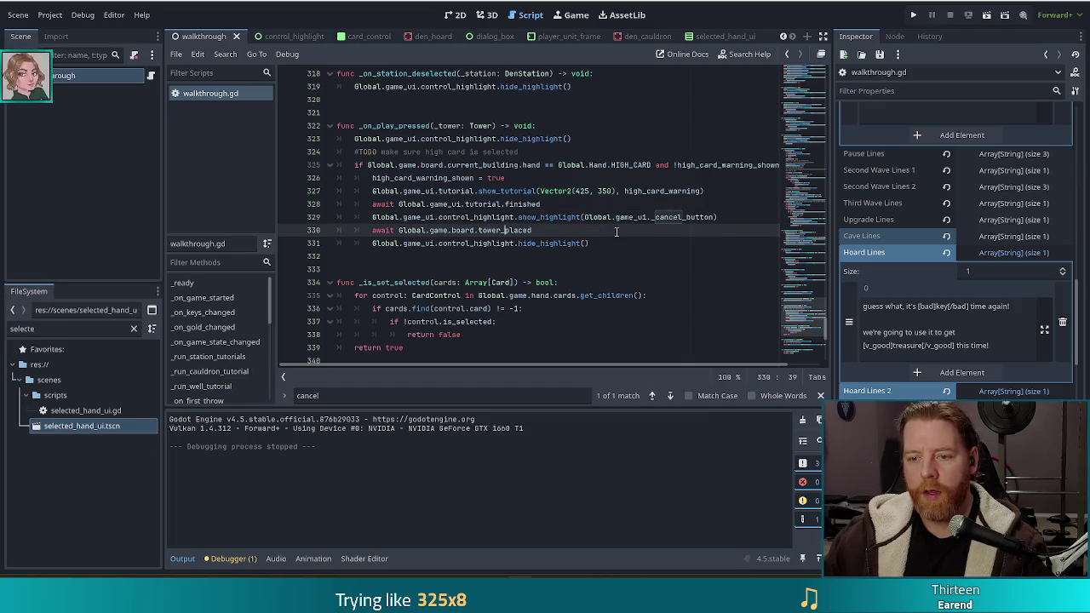
left_click(601, 241)
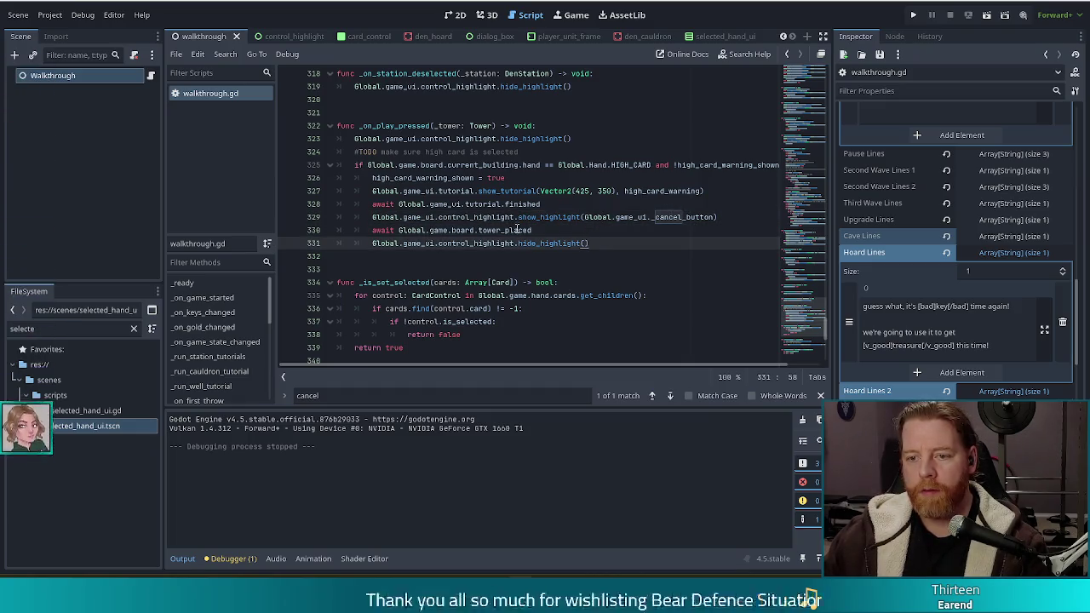
left_click(606, 243)
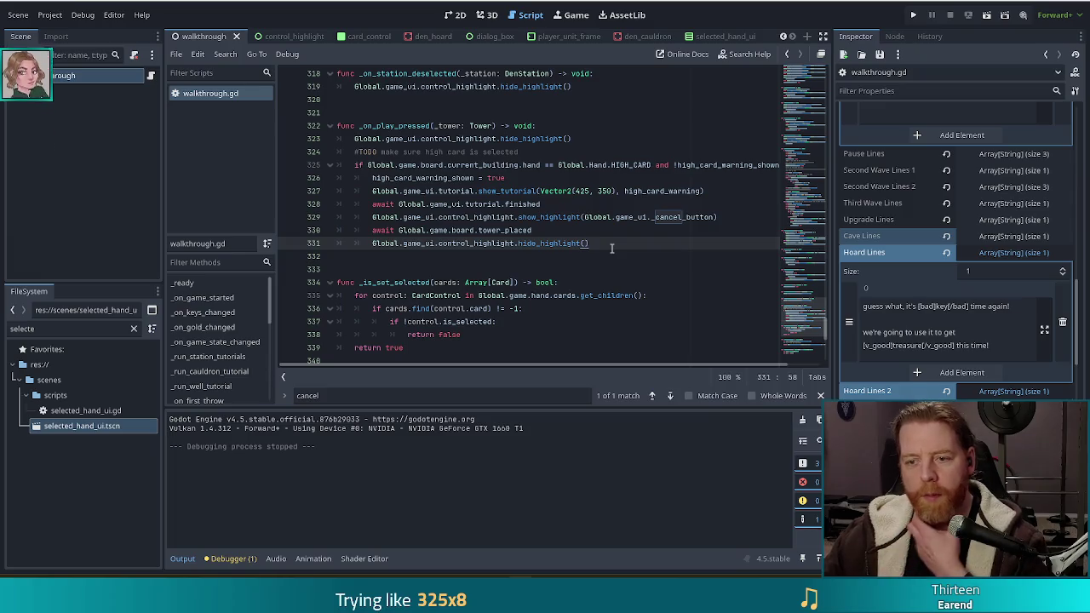
left_click(559, 244)
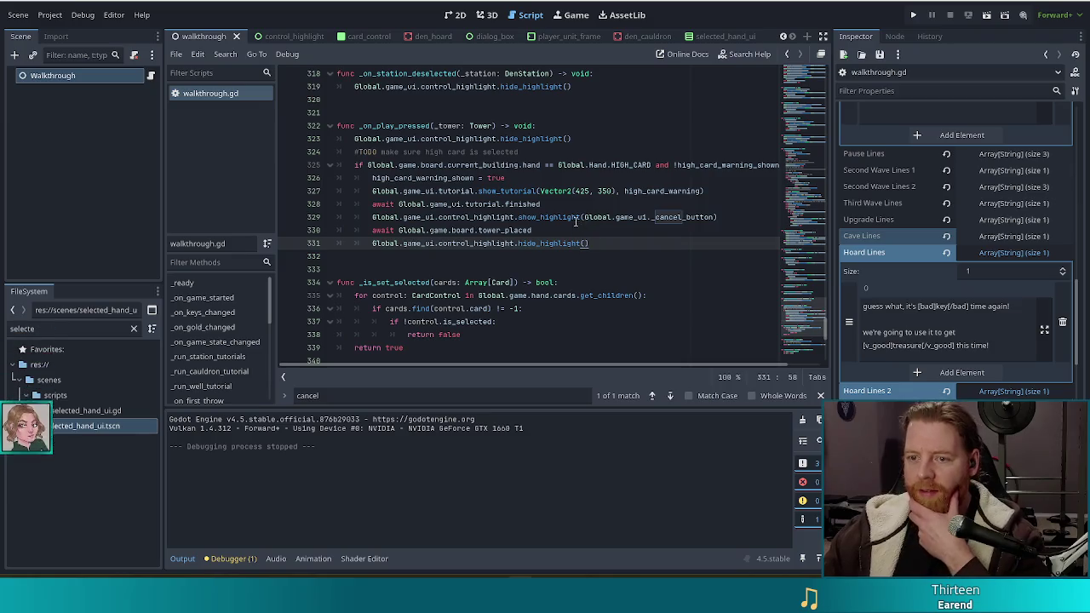
left_click(523, 243)
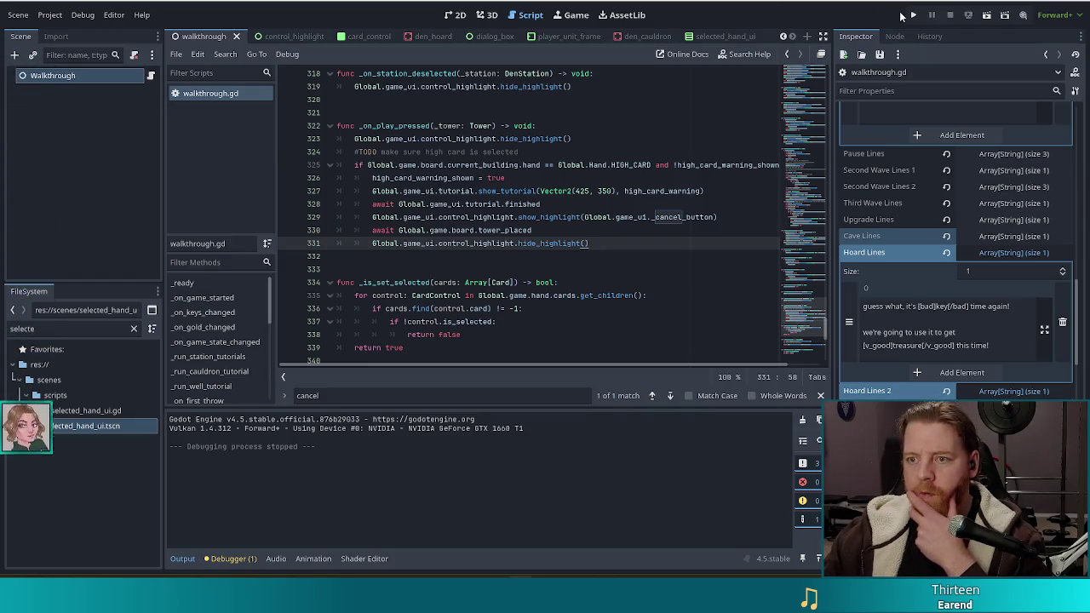
left_click(912, 14)
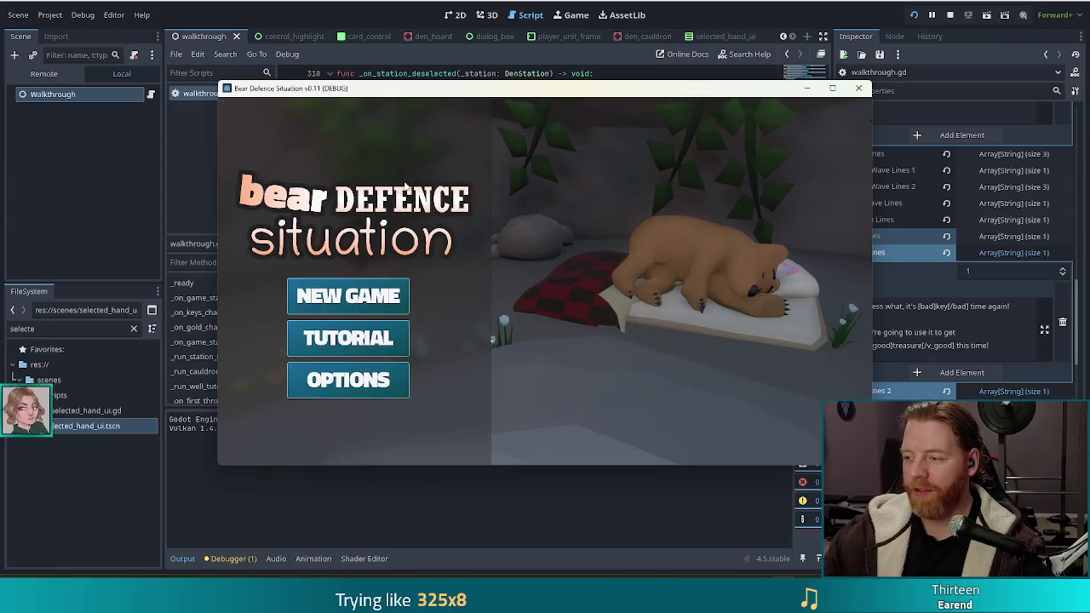
- Start the Tutorial, buy the Key in the shop, and pick the Ace of Earth for a Ballista Tower
left_click(362, 339)
left_click(615, 210)
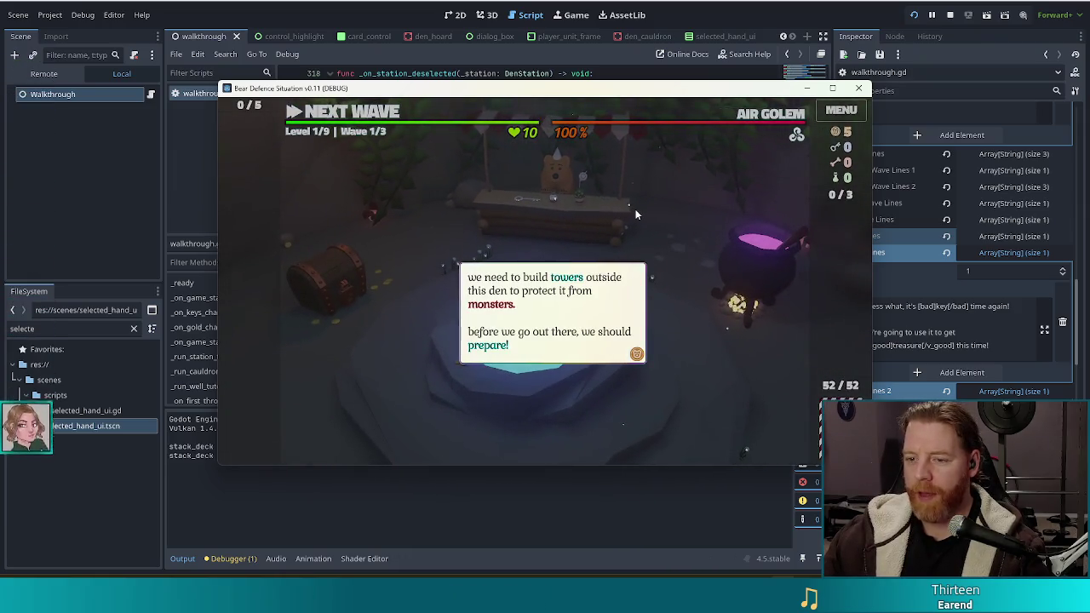
left_click(634, 208)
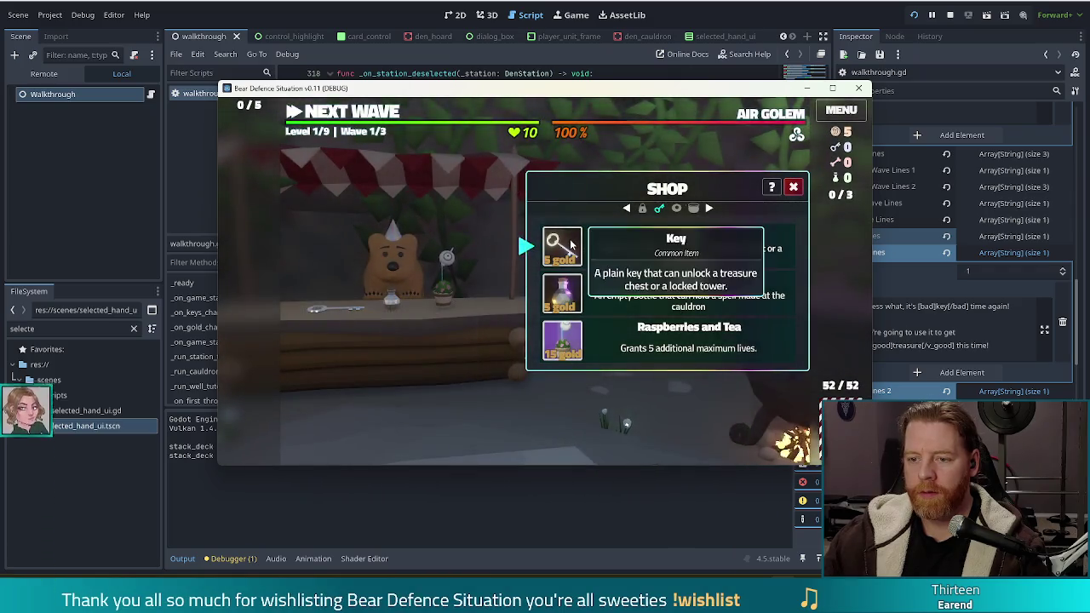
left_click(567, 245)
left_click(366, 111)
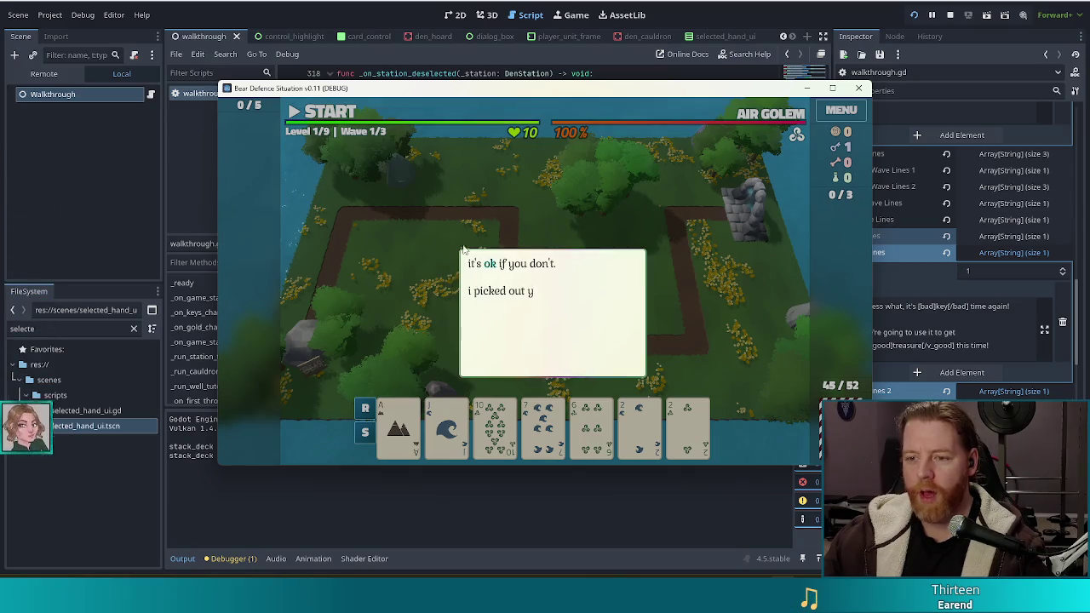
left_click(502, 307)
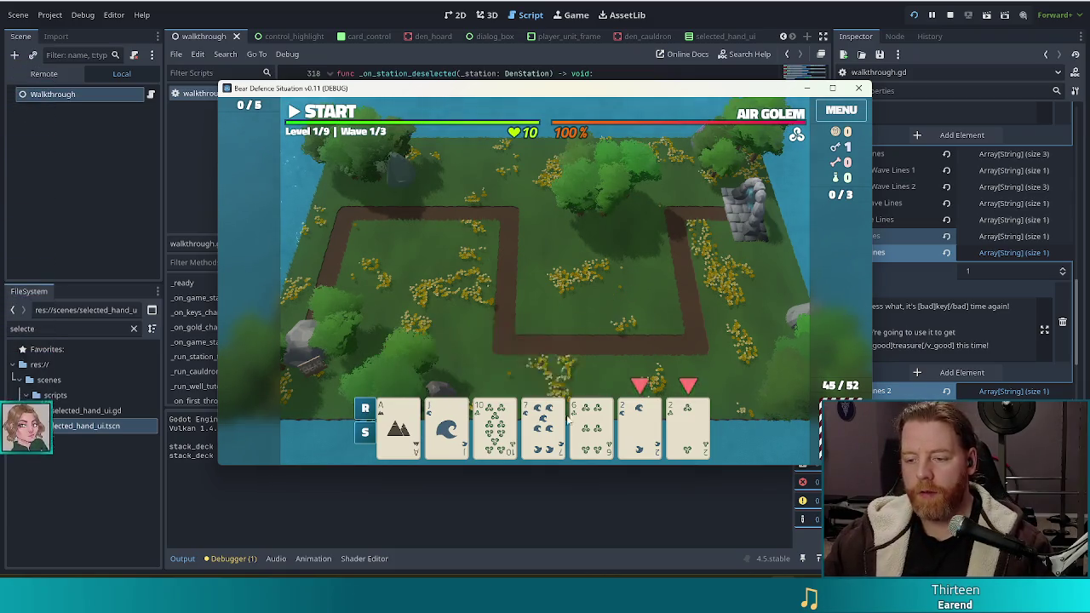
left_click(398, 426)
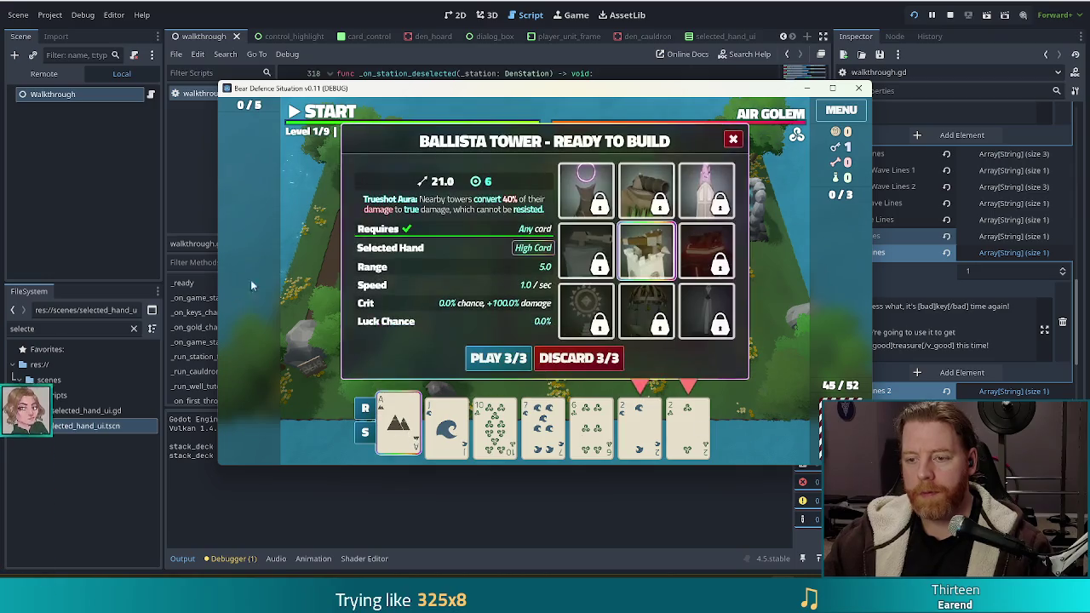
- Play the Ace as a high card, clear the warning, and place the ballista tower on the map
left_click(507, 359)
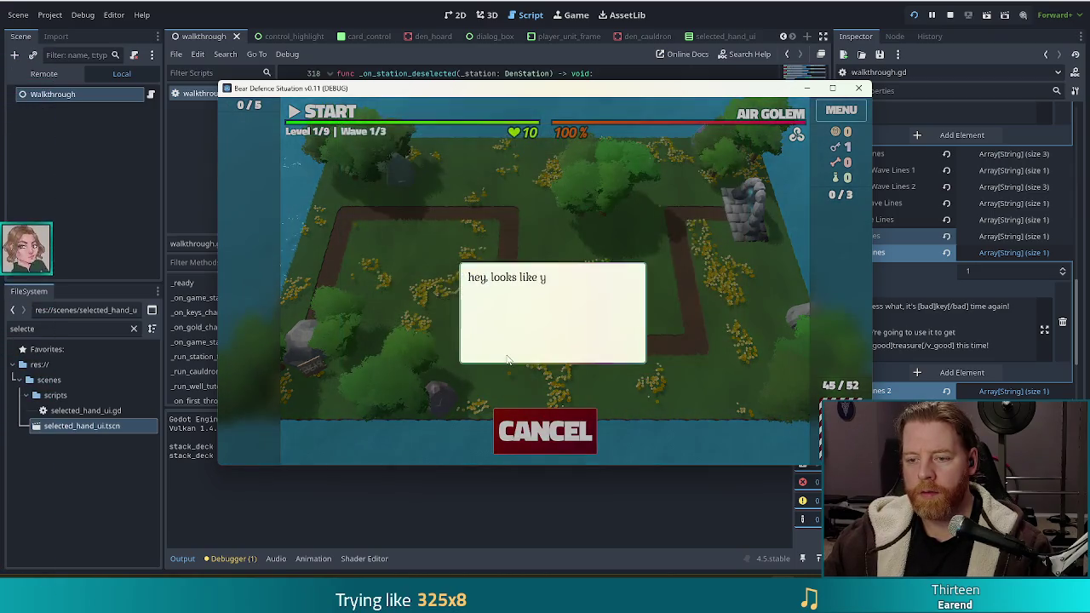
left_click(393, 329)
left_click(503, 406)
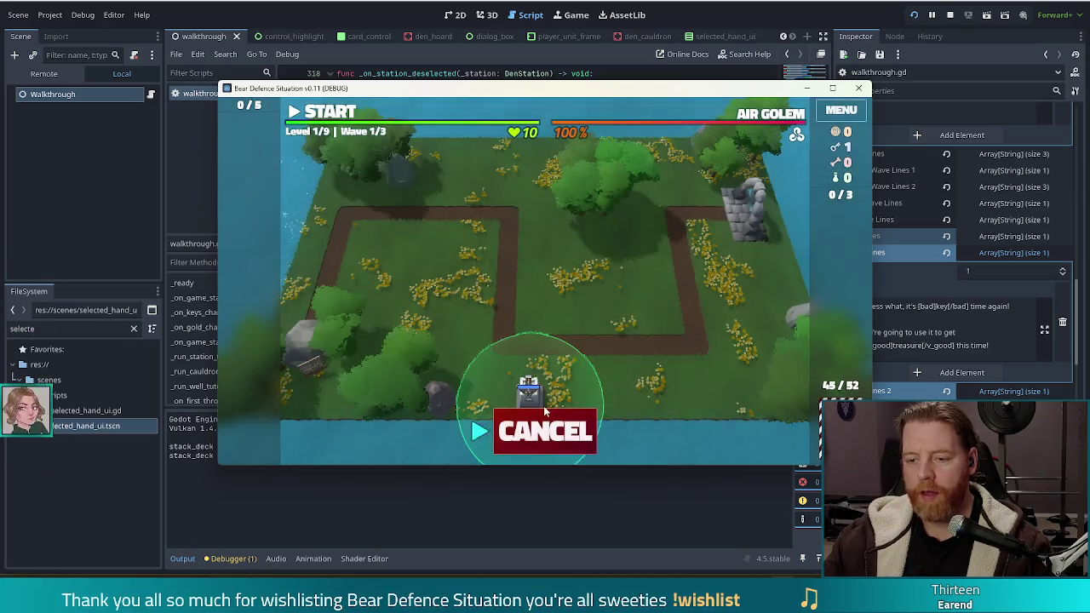
left_click(543, 431)
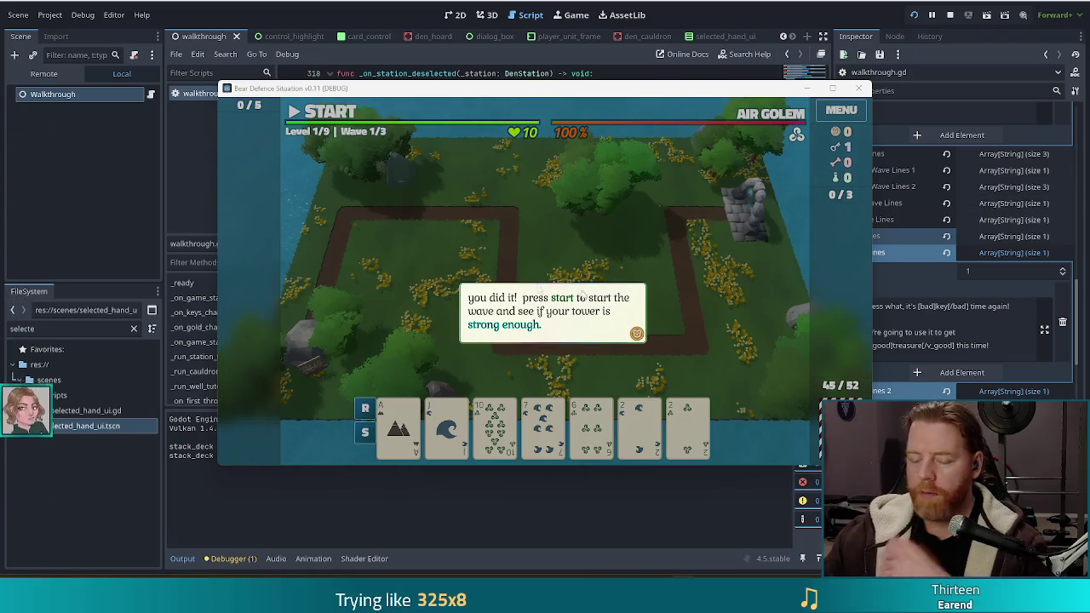
- Dismiss the start-the-wave tip, then select the Ace instead of the 6 of Wind and discard it
left_click(390, 288)
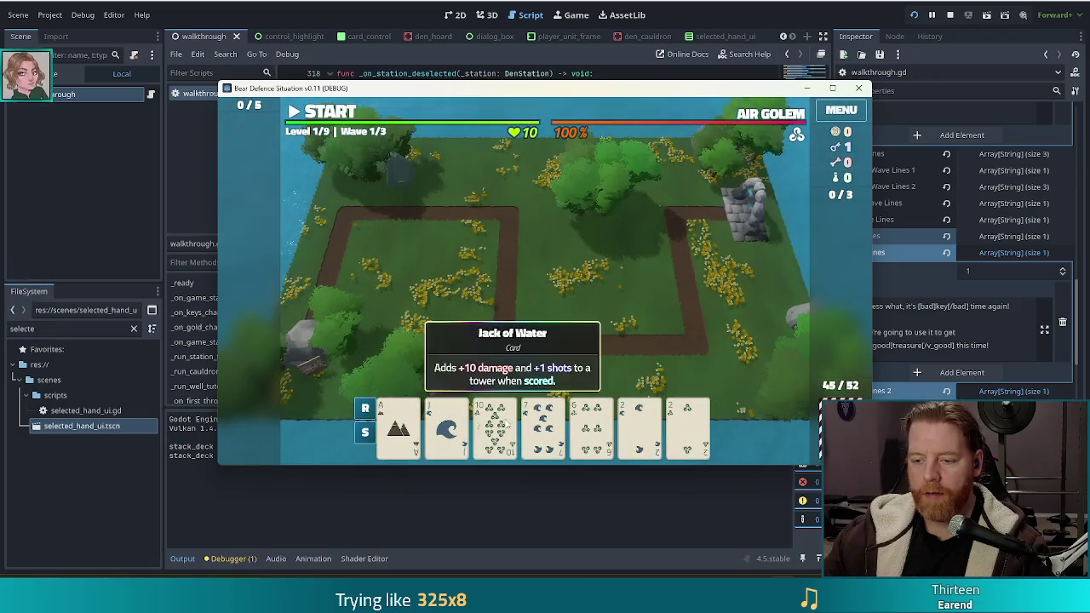
mouse_move(465, 409)
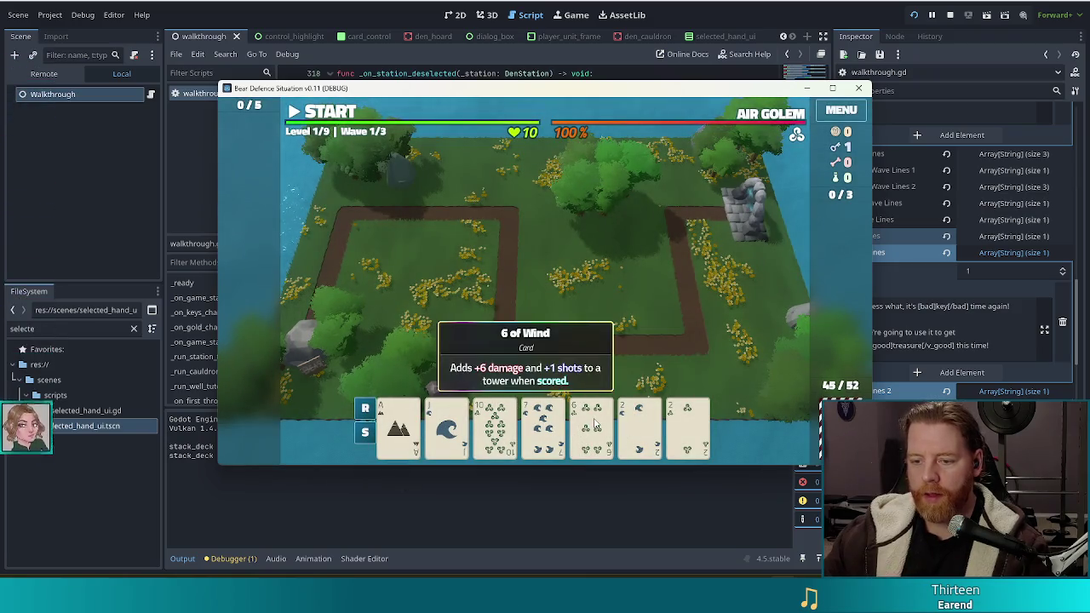
left_click(592, 427)
left_click(592, 428)
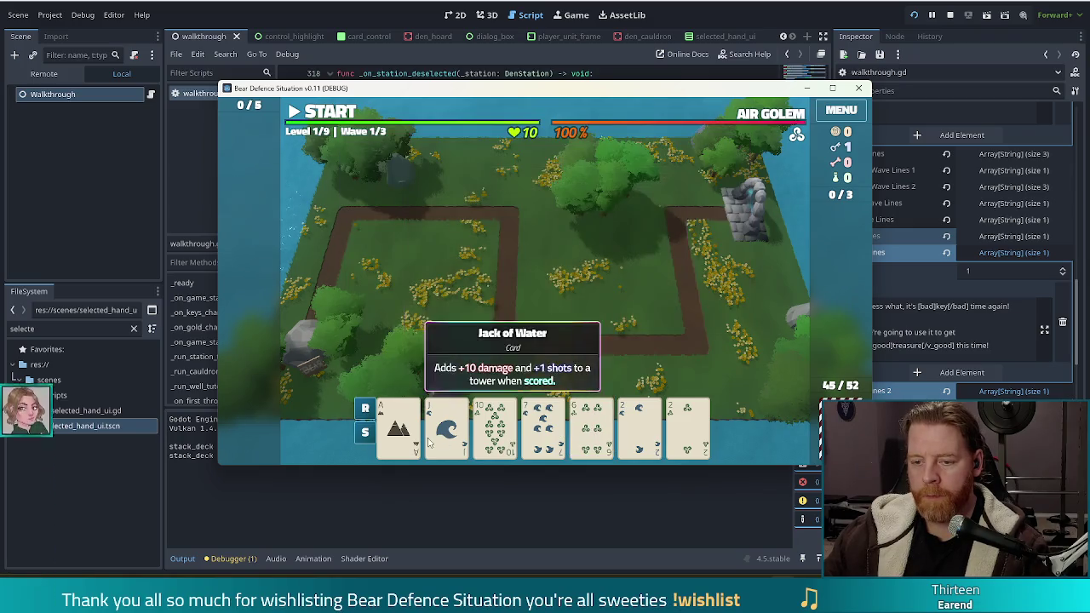
left_click(379, 400)
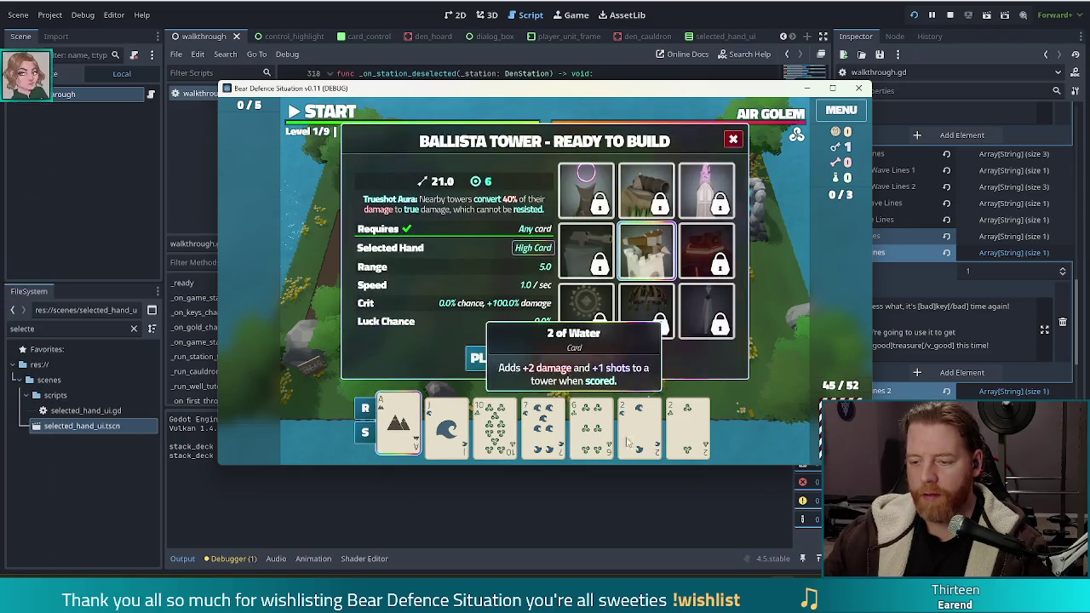
left_click(565, 364)
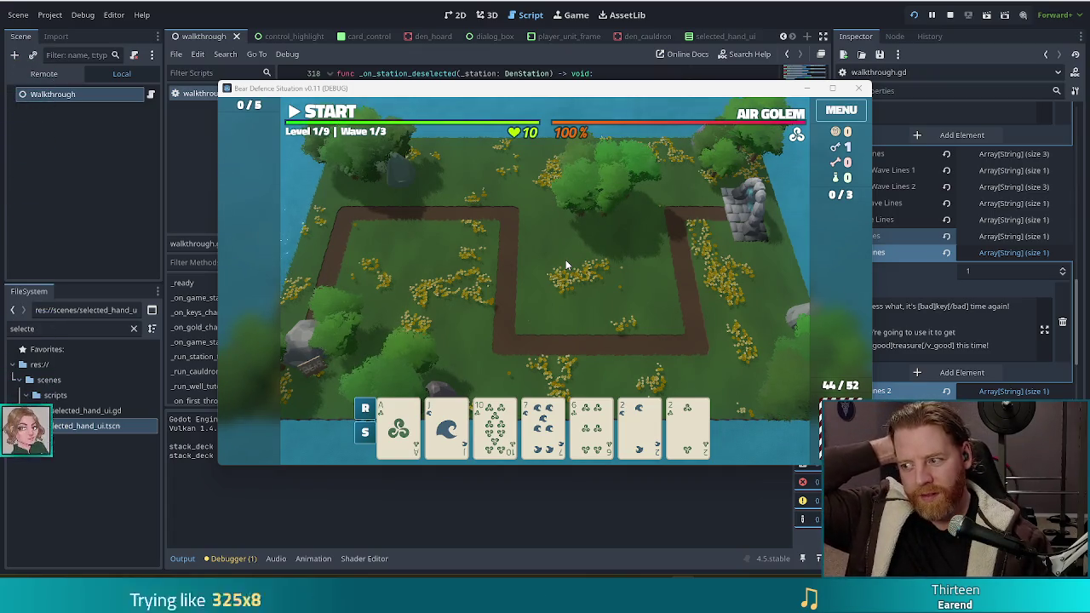
- Discard the pair of 2s after the wind tower tip, then discard one more card
left_click(632, 436)
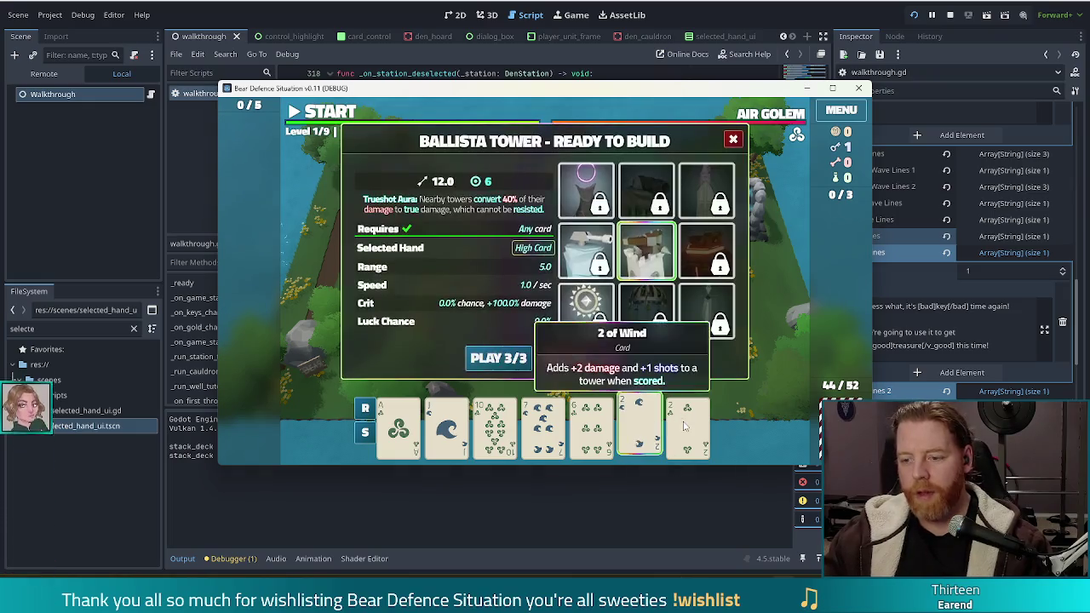
left_click(756, 363)
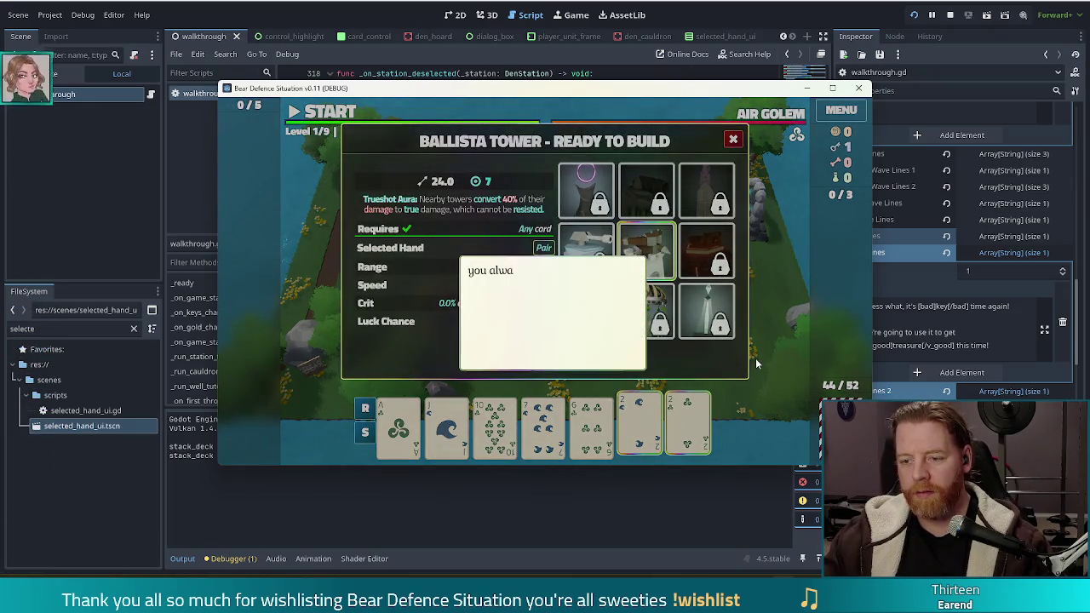
left_click(589, 368)
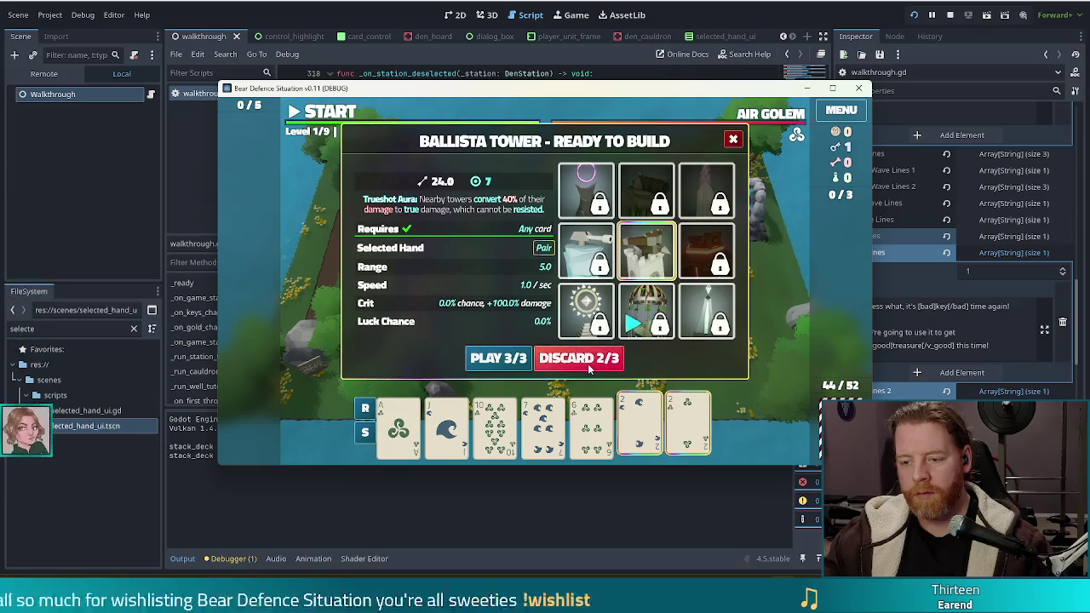
left_click(588, 366)
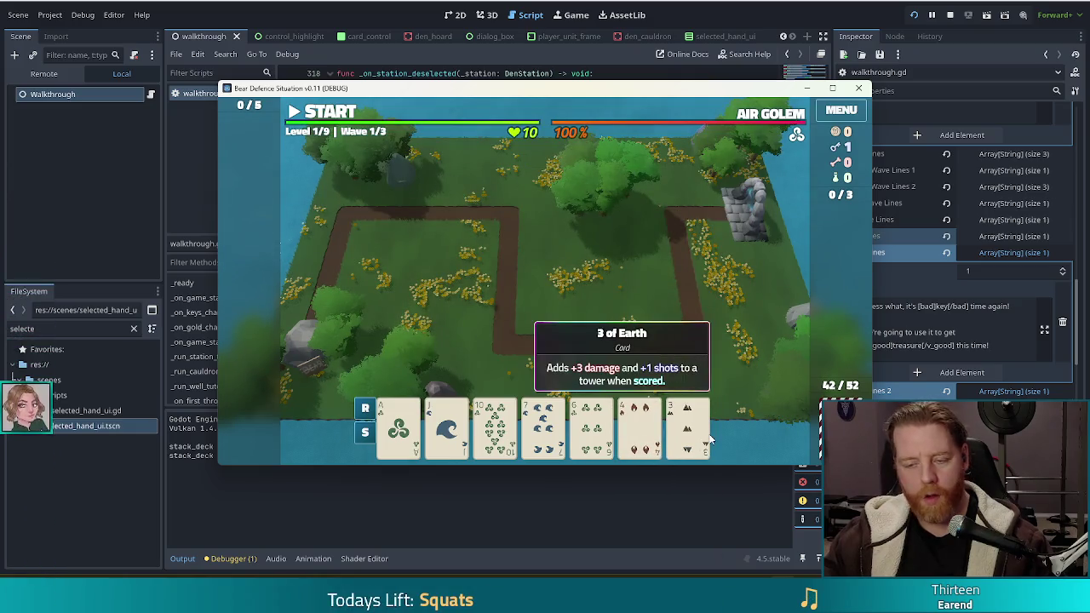
left_click(591, 426)
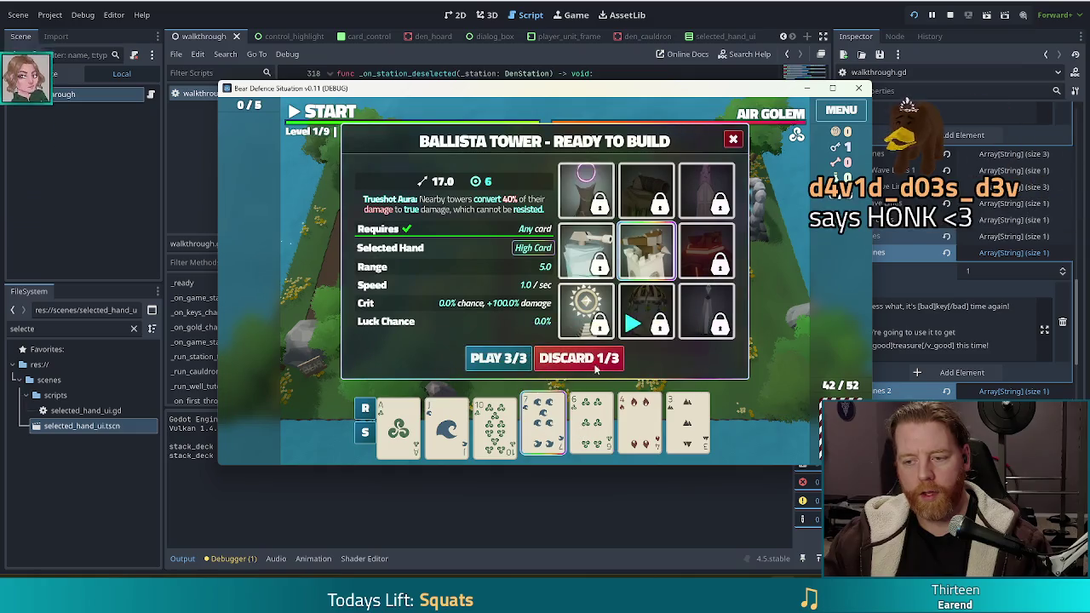
left_click(594, 361)
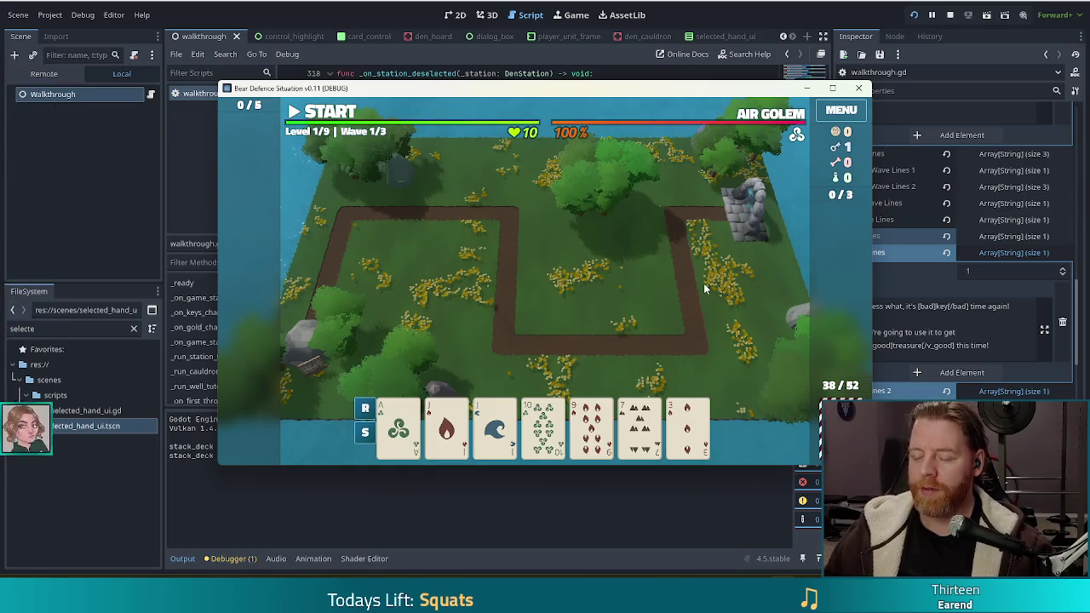
mouse_move(479, 436)
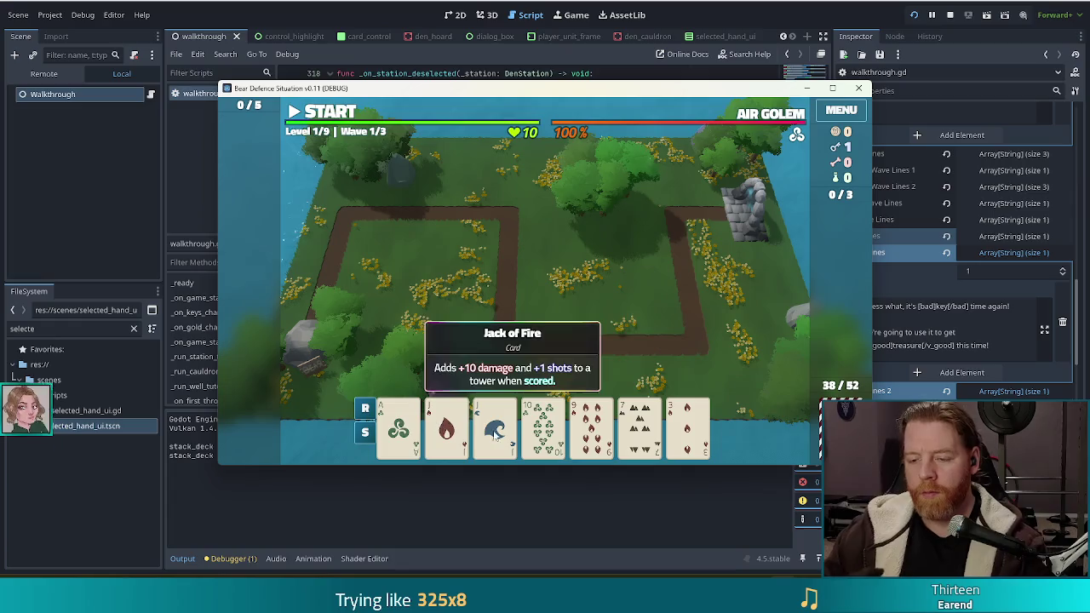
mouse_move(670, 421)
left_click(446, 426)
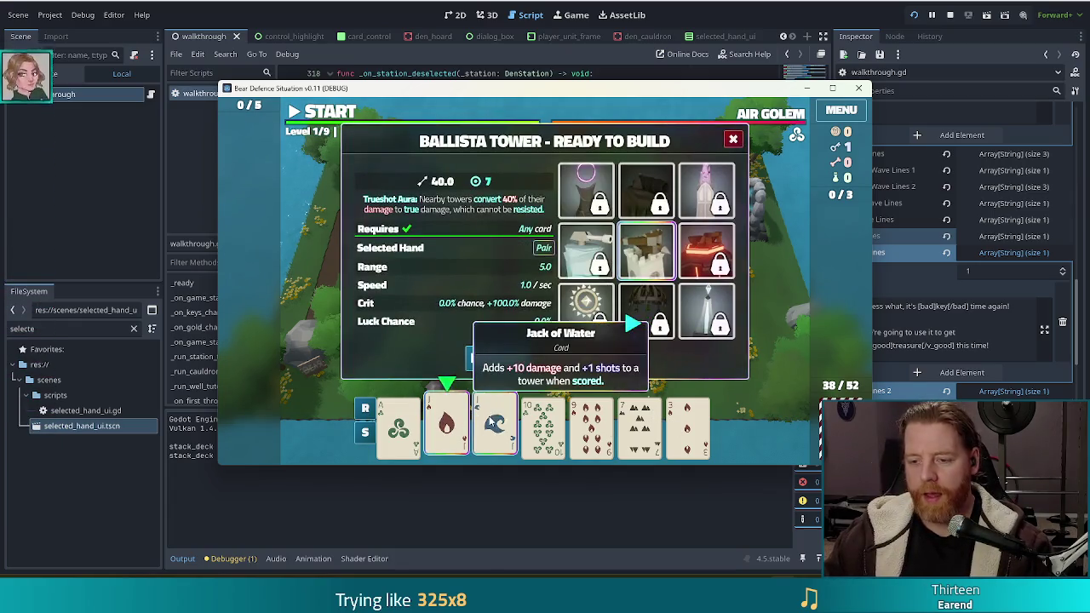
- Add the Jack of Water for a pair and check the Wind Tower before returning to Ballista
left_click(494, 425)
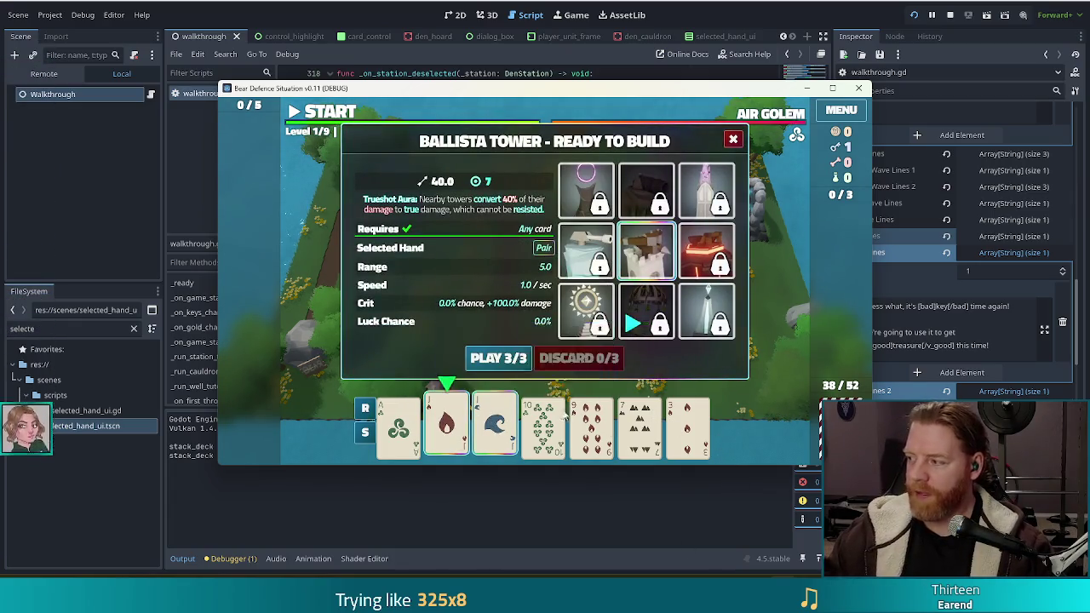
mouse_move(455, 396)
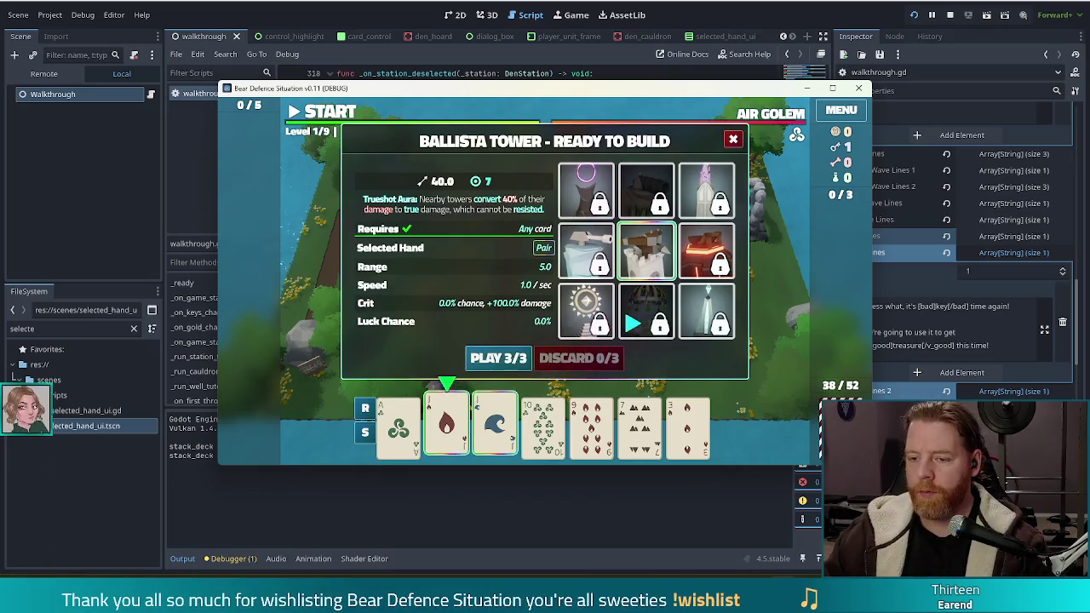
left_click(645, 311)
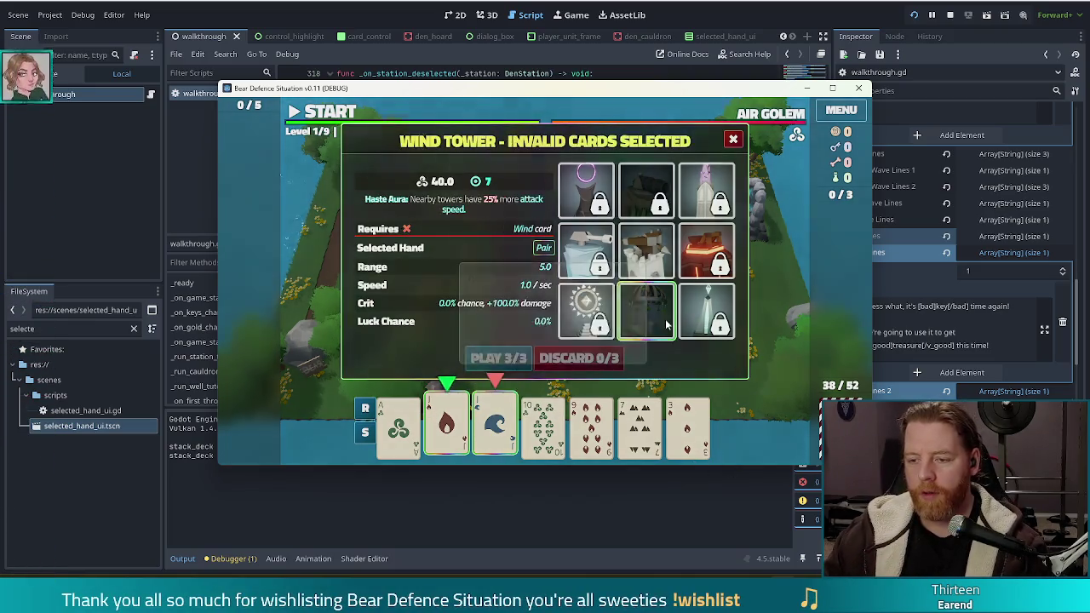
left_click(645, 251)
- Build the ballista tower inside the path loop, dismiss the tip, and start wave 1
left_click(498, 358)
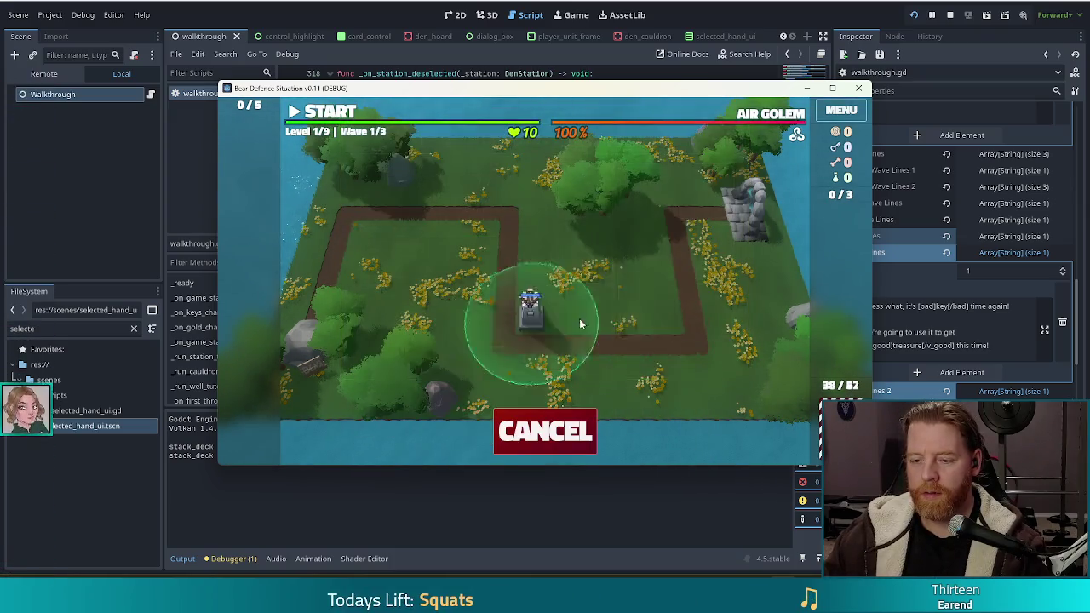
left_click(638, 302)
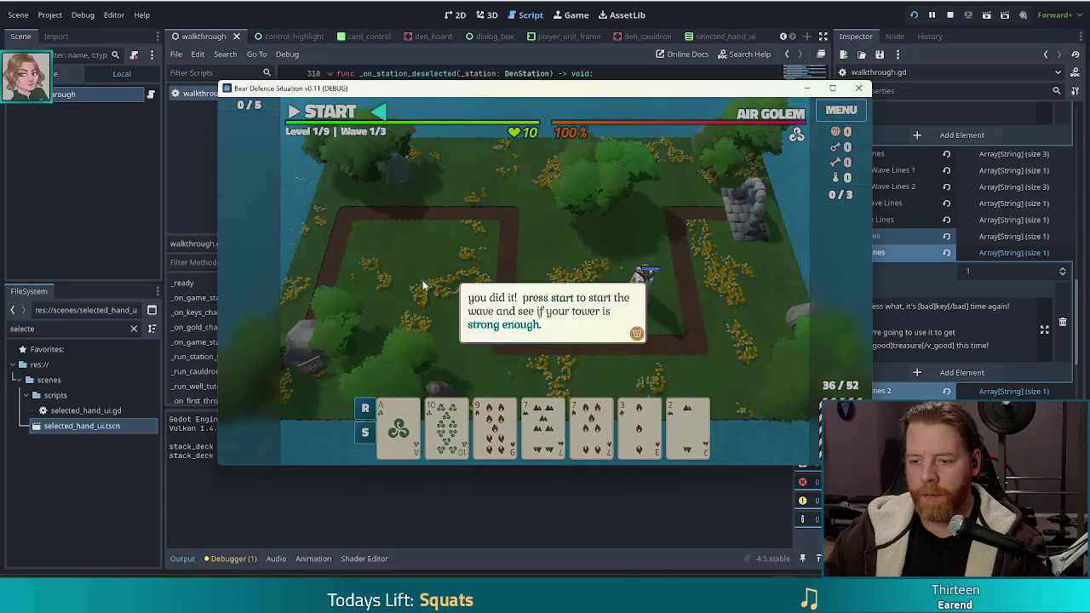
left_click(419, 292)
left_click(341, 113)
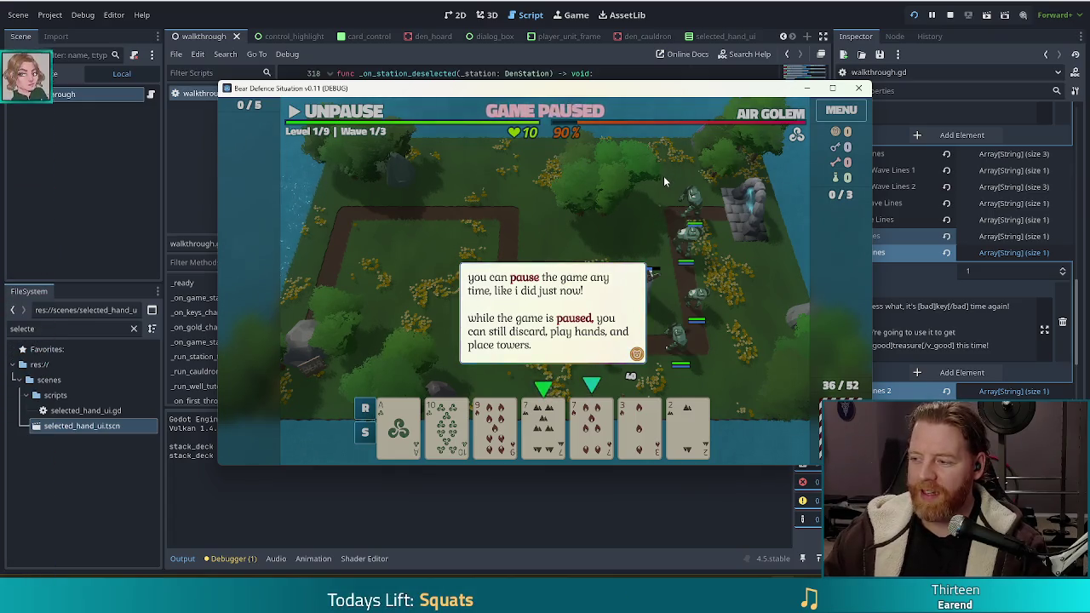
- Read through the pause tutorial tips and close the dialog
left_click(578, 196)
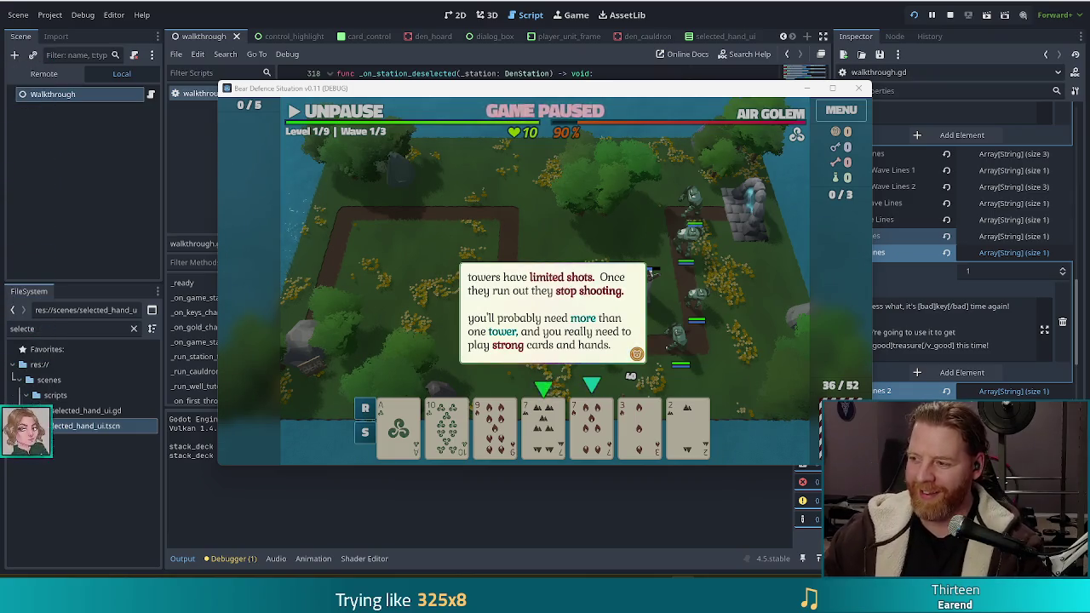
left_click(713, 336)
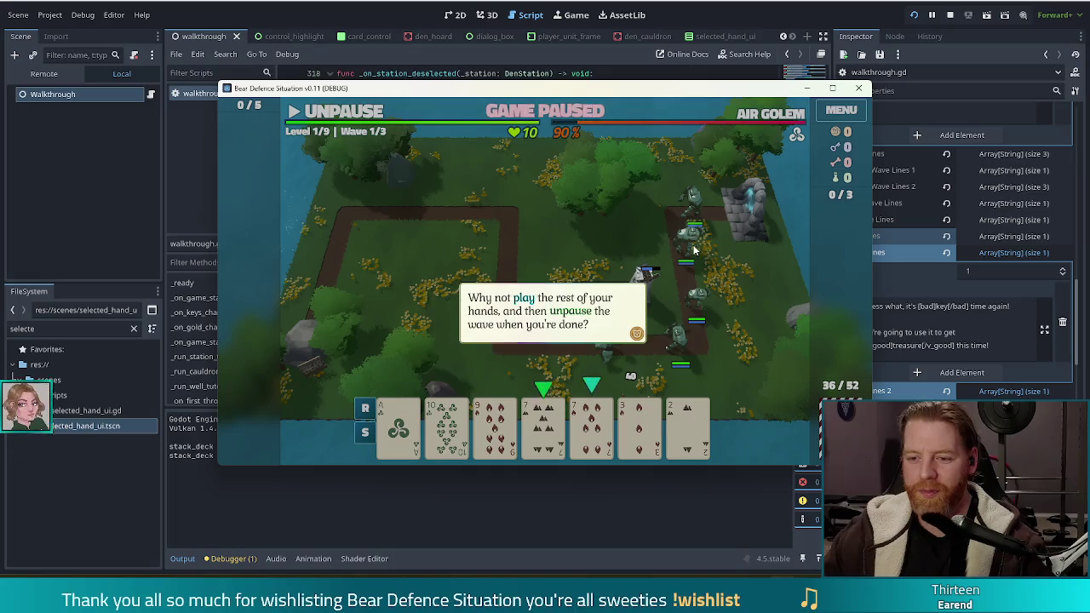
left_click(690, 251)
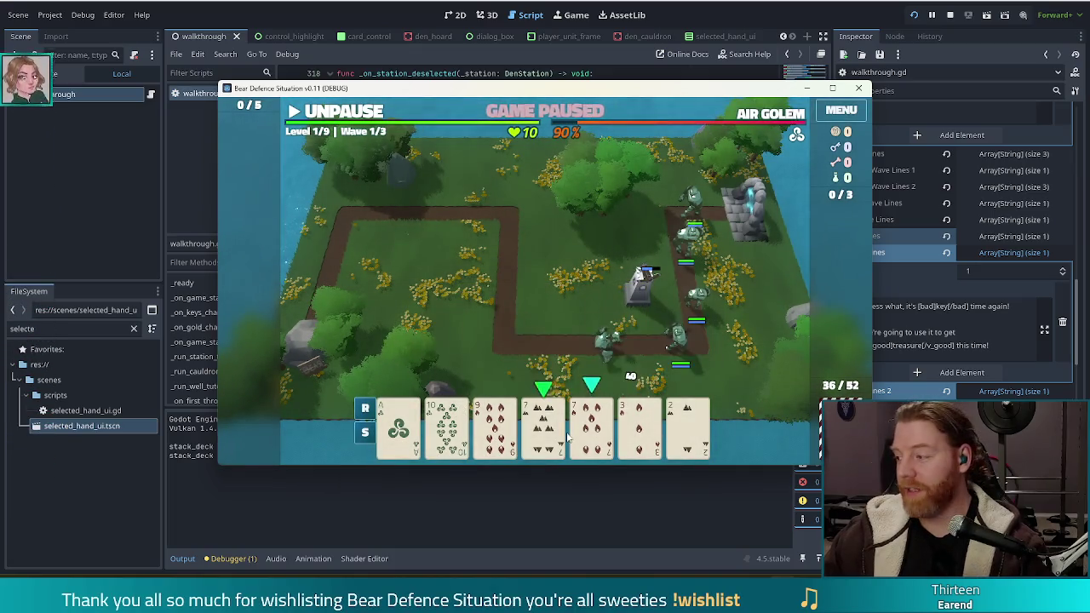
mouse_move(587, 431)
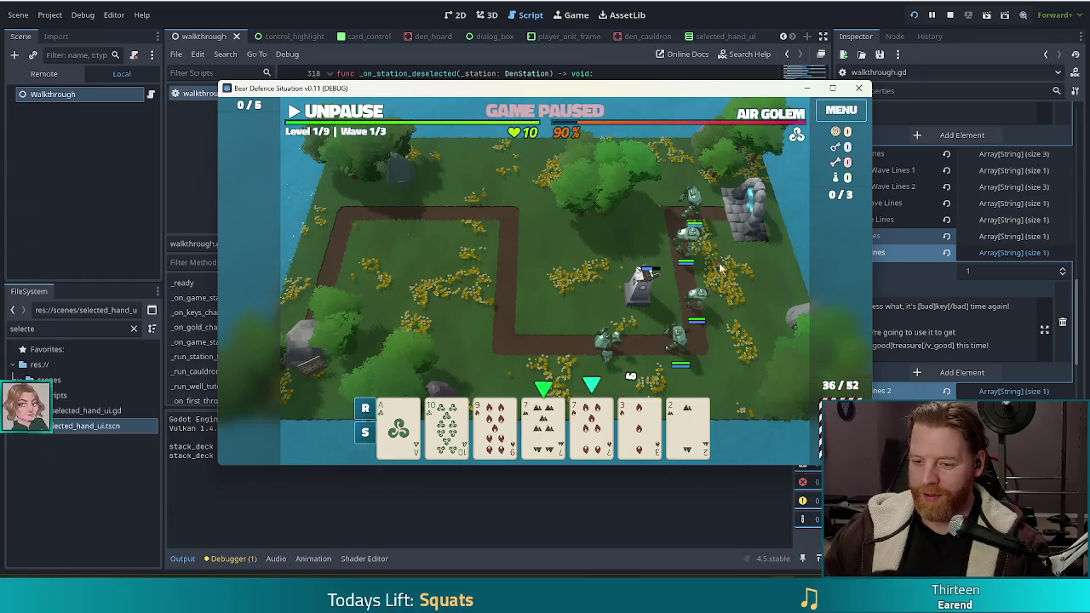
left_click(544, 425)
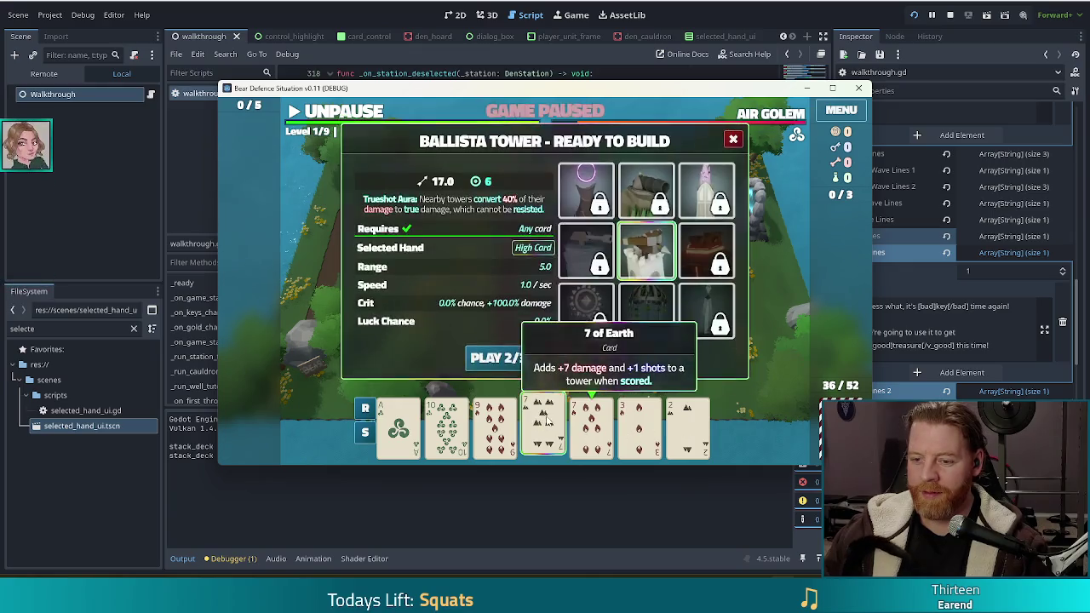
left_click(591, 426)
left_click(592, 425)
left_click(543, 425)
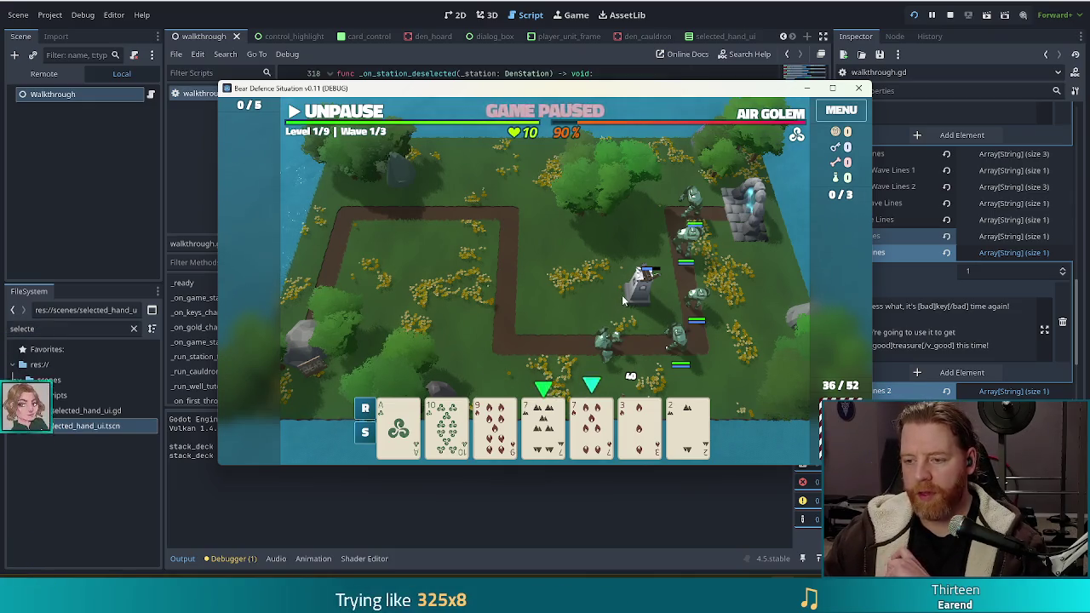
left_click(952, 16)
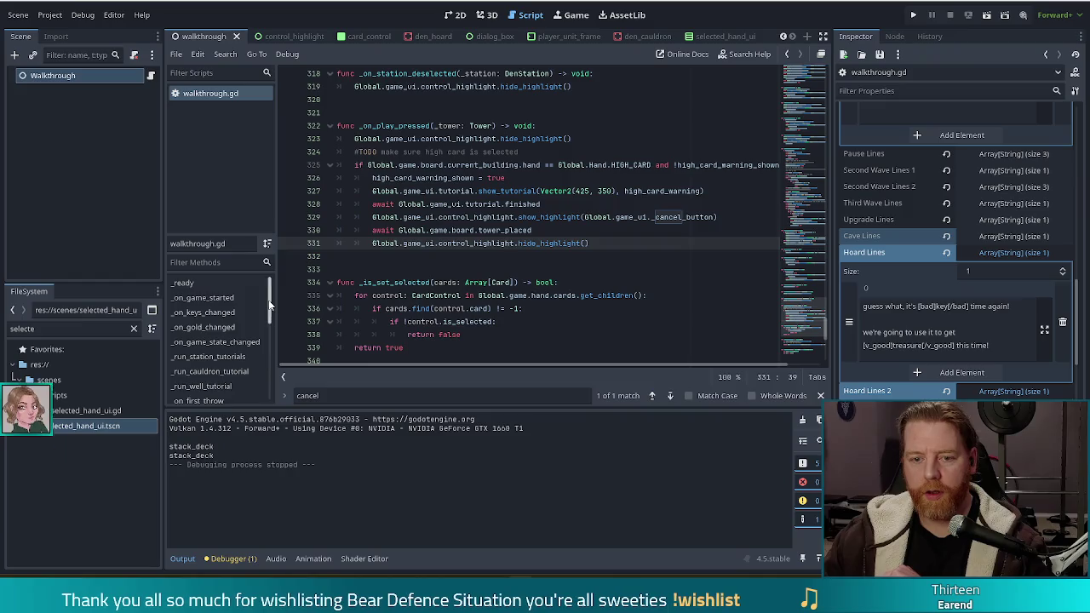
- Filter the FileSystem by 'control' and open control_highlight.gd in the script editor
scroll(221, 374, "down", 5)
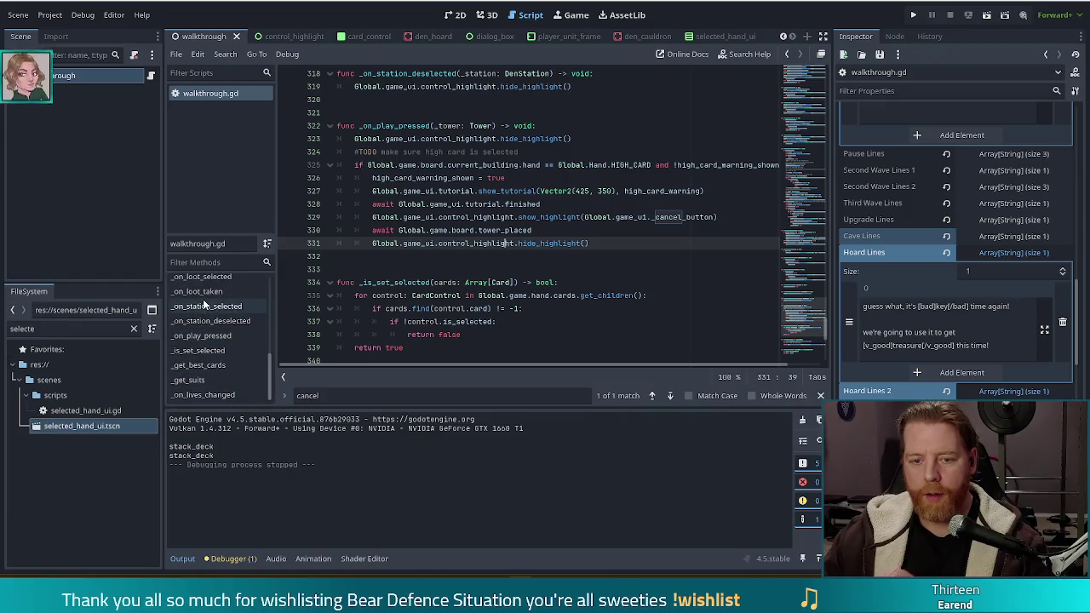
double_click(17, 328)
type("control")
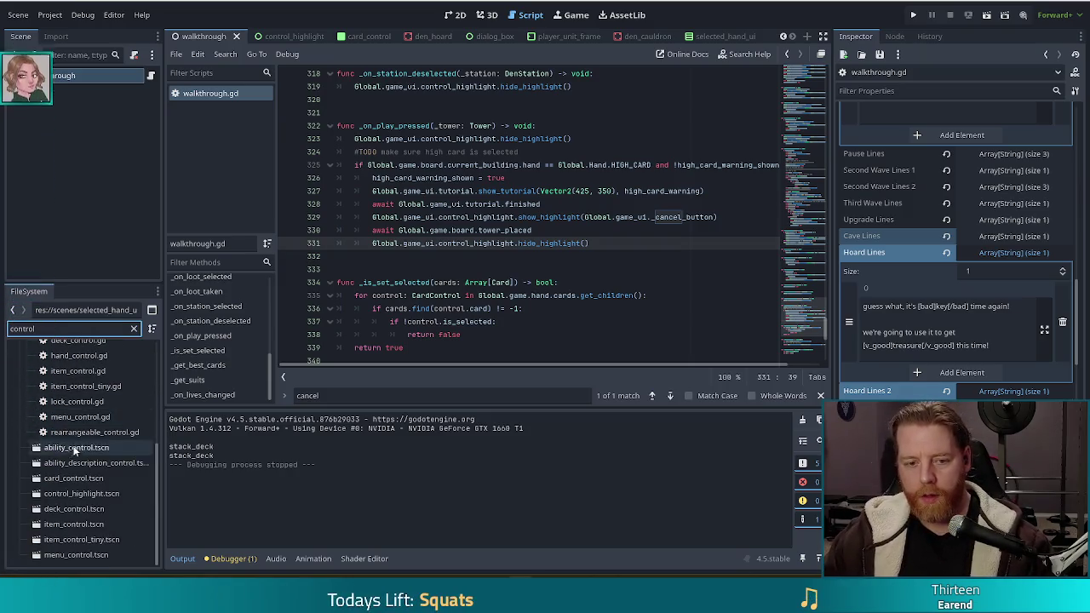
scroll(73, 453, "up", 3)
double_click(85, 408)
left_click(563, 308)
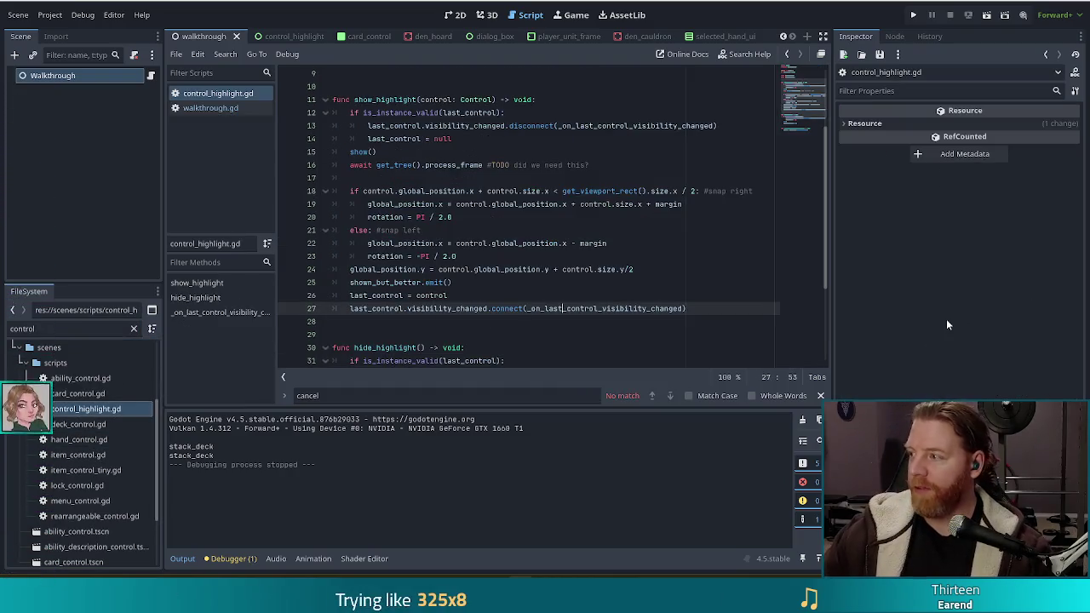
left_click(498, 193)
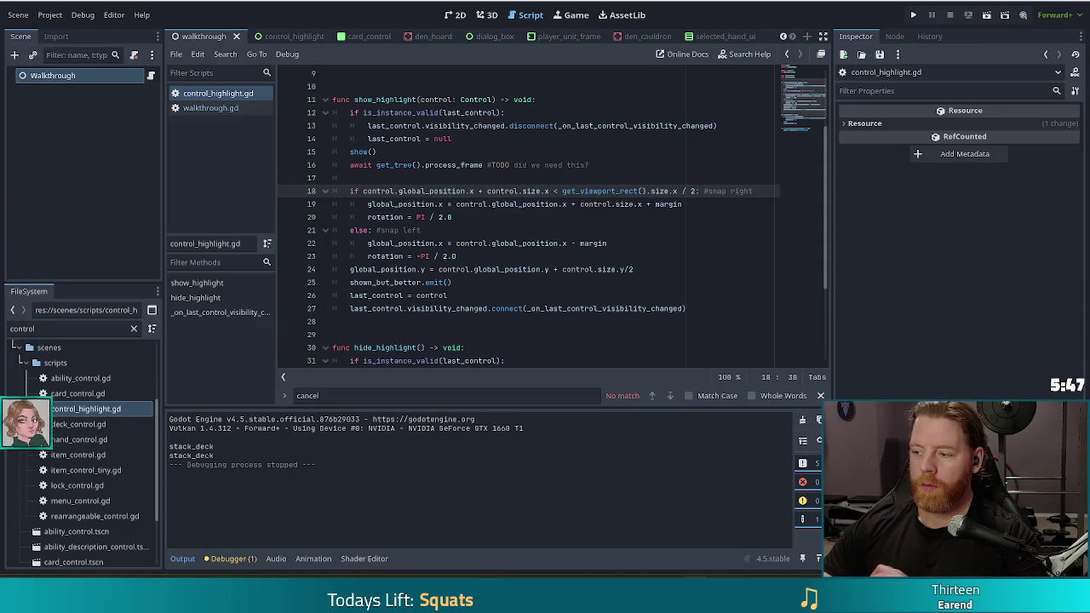
left_click(510, 295)
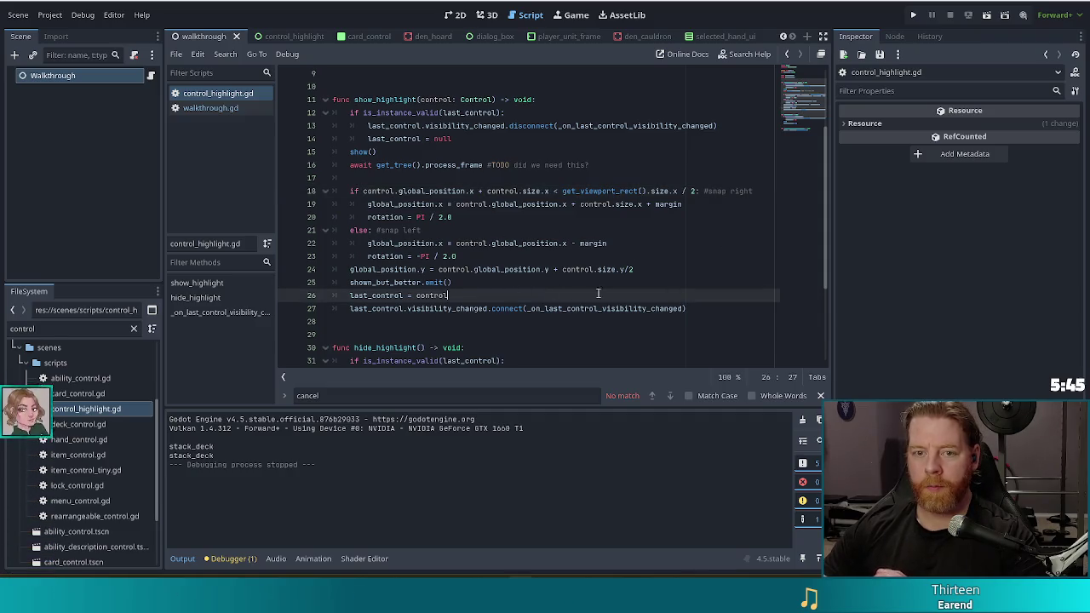
mouse_move(511, 269)
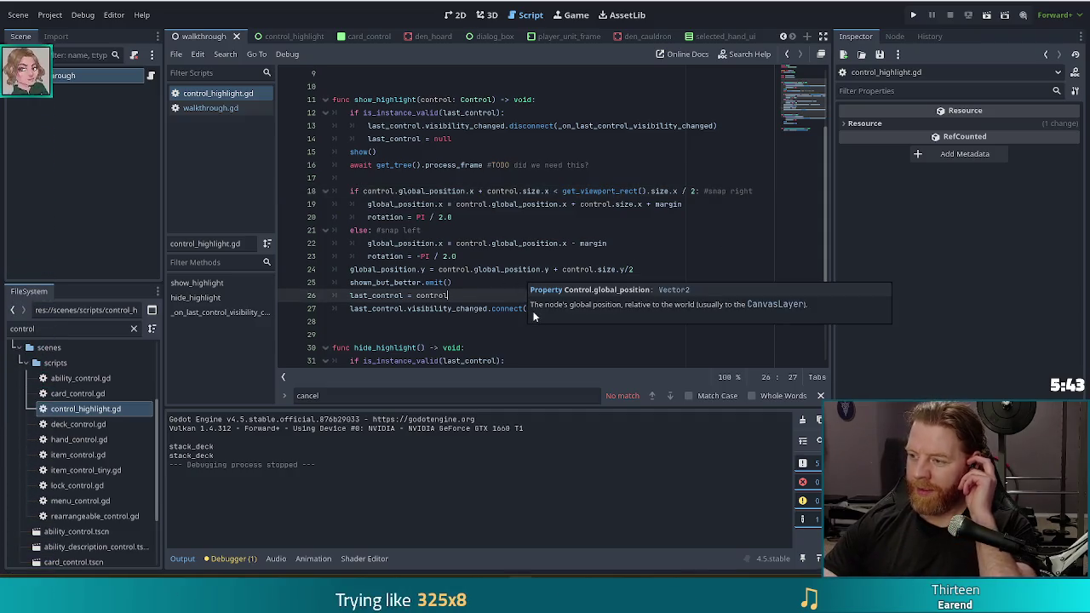
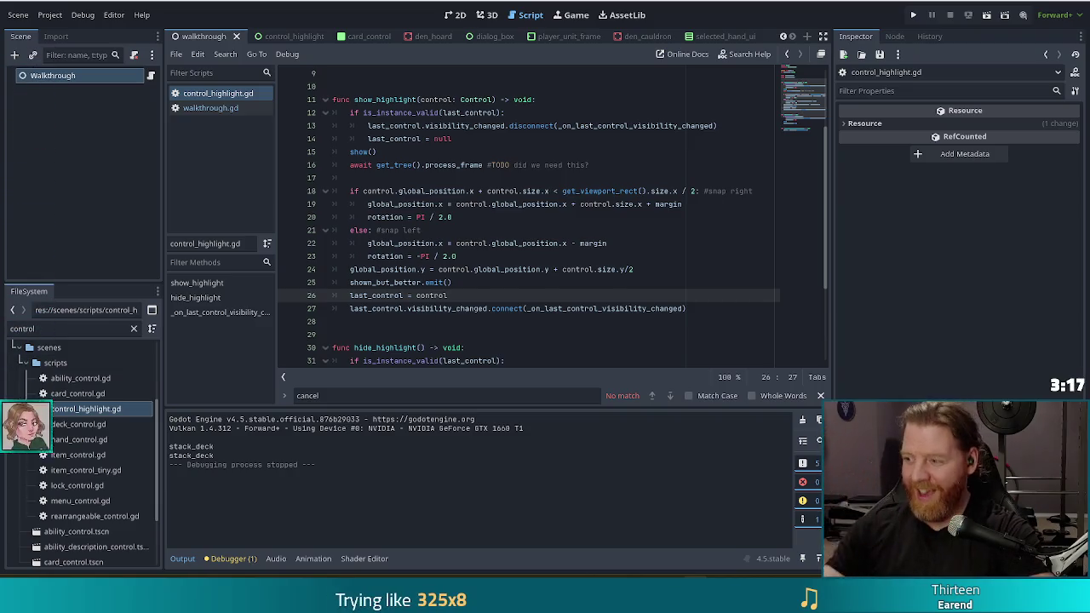
- Add a print("hi yag") debug line at the top of _on_last_control_visibility_changed in control_highlight.gd
left_click(564, 282)
scroll(553, 246, "down", 5)
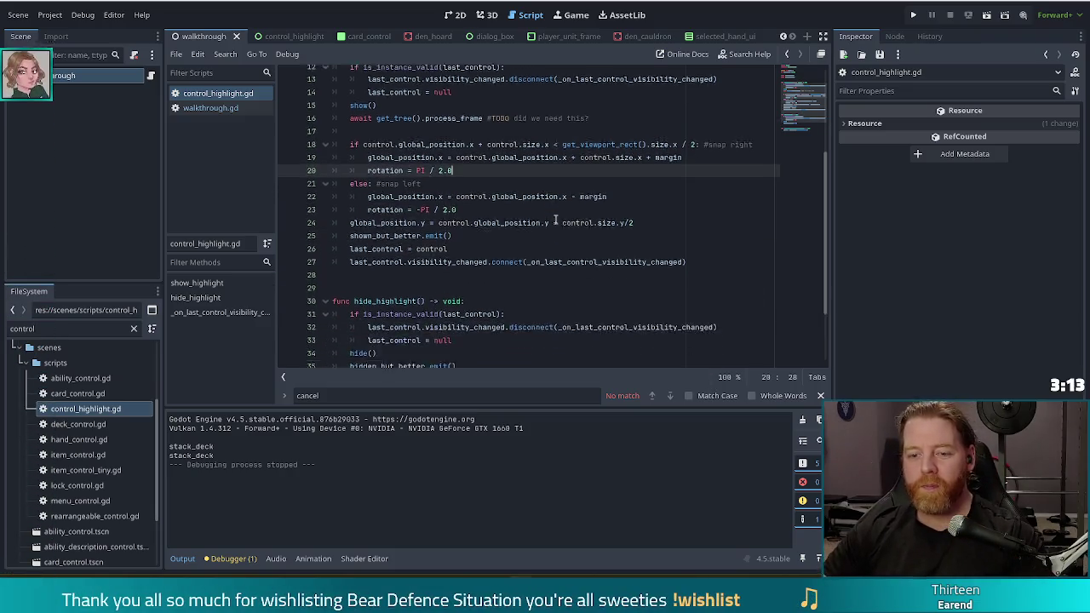
left_click(397, 282)
left_click(564, 322)
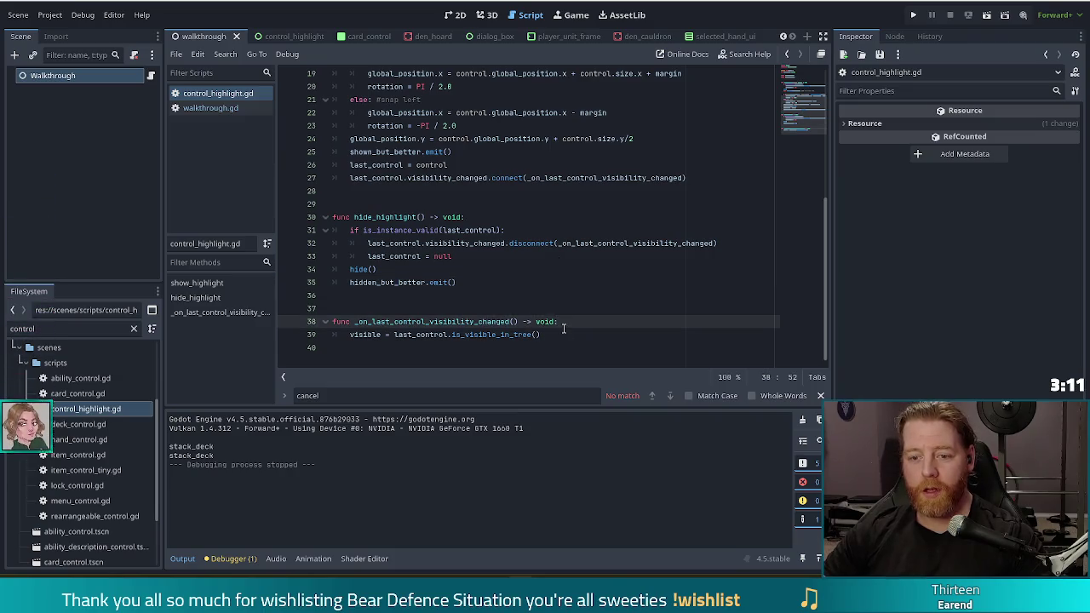
left_click(564, 334)
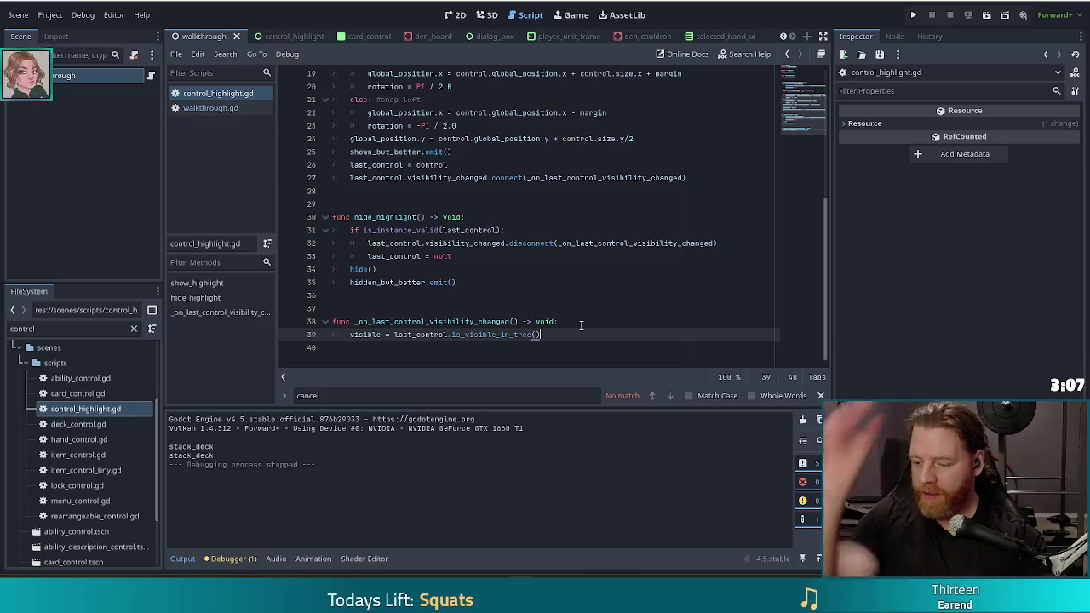
left_click(580, 324)
key("Return")
type("print(")
type("\"hi")
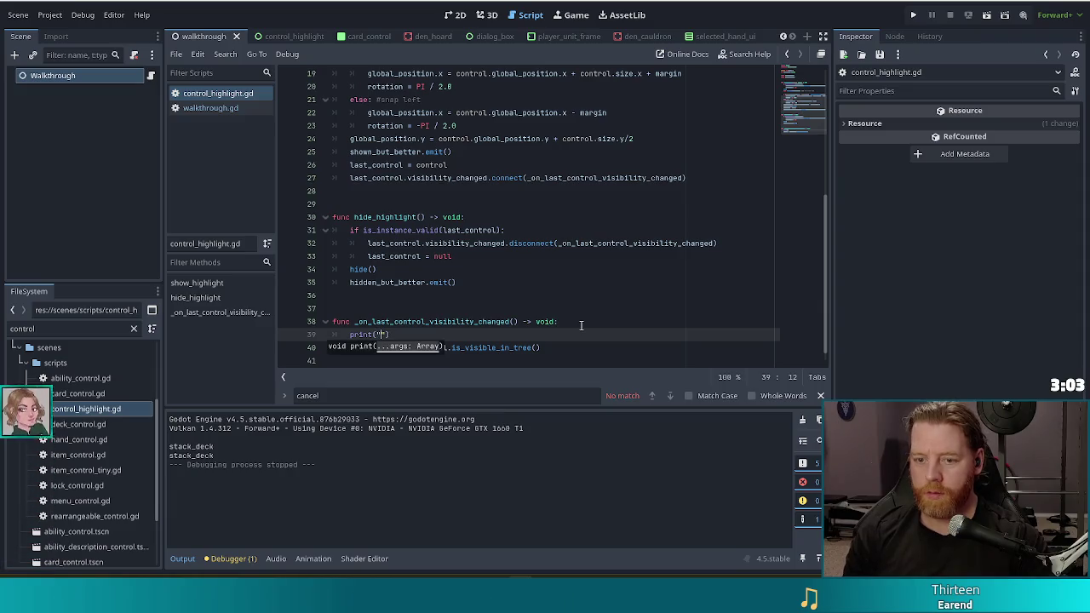
type(" yag")
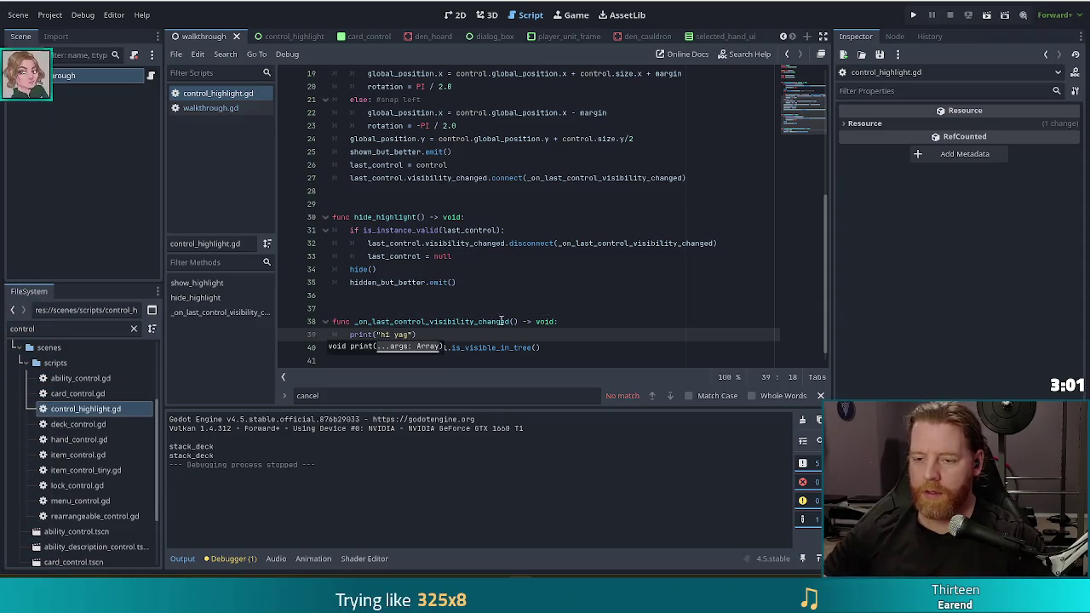
left_click(440, 321)
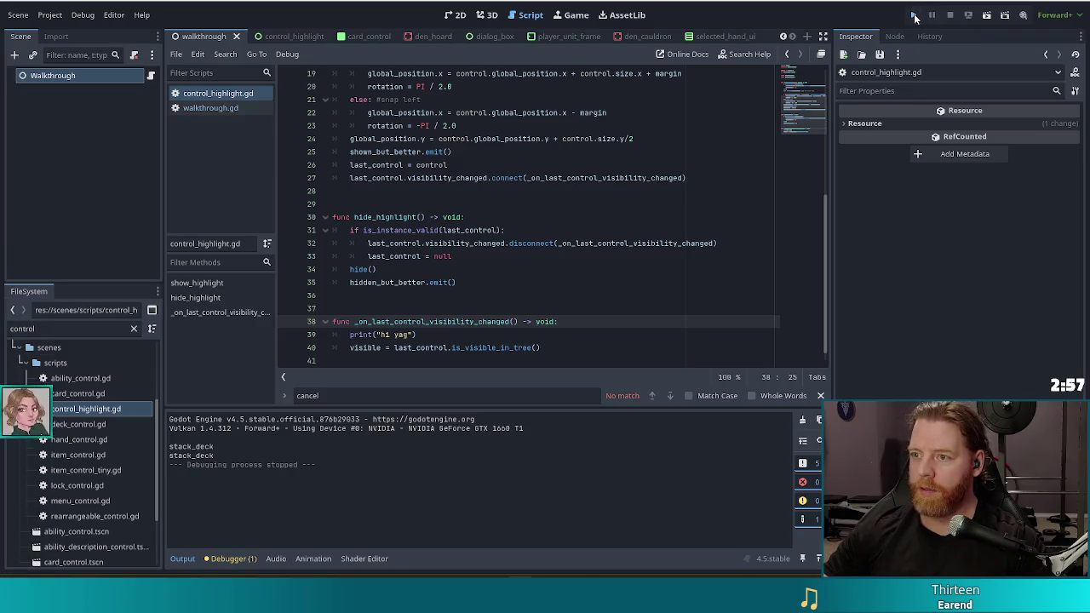
- Run the project with F5 and start TUTORIAL from the game's title menu
key("F5")
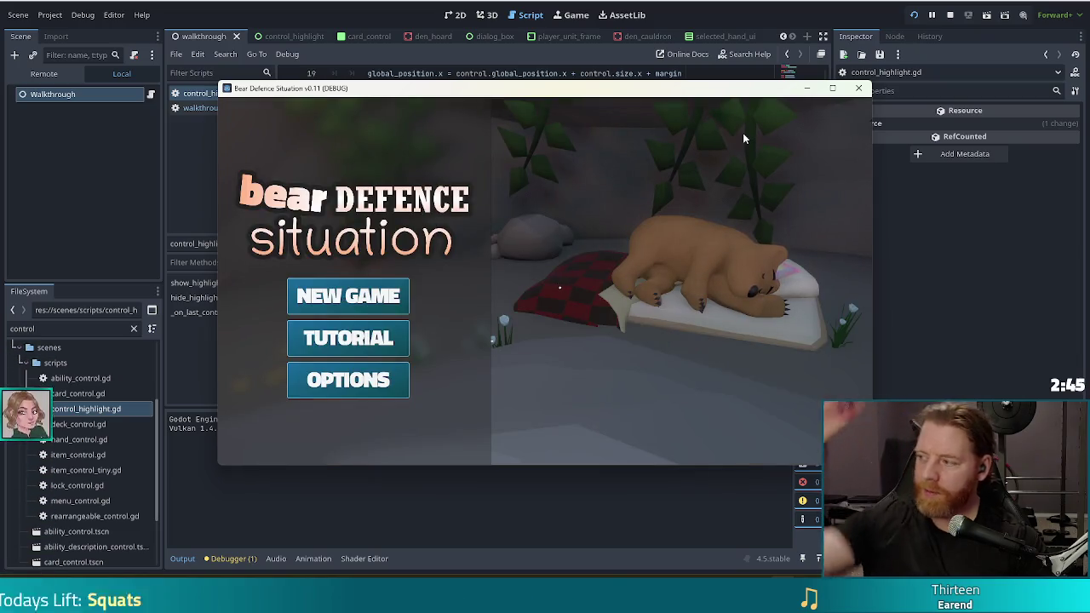
left_click(383, 11)
left_click(501, 335)
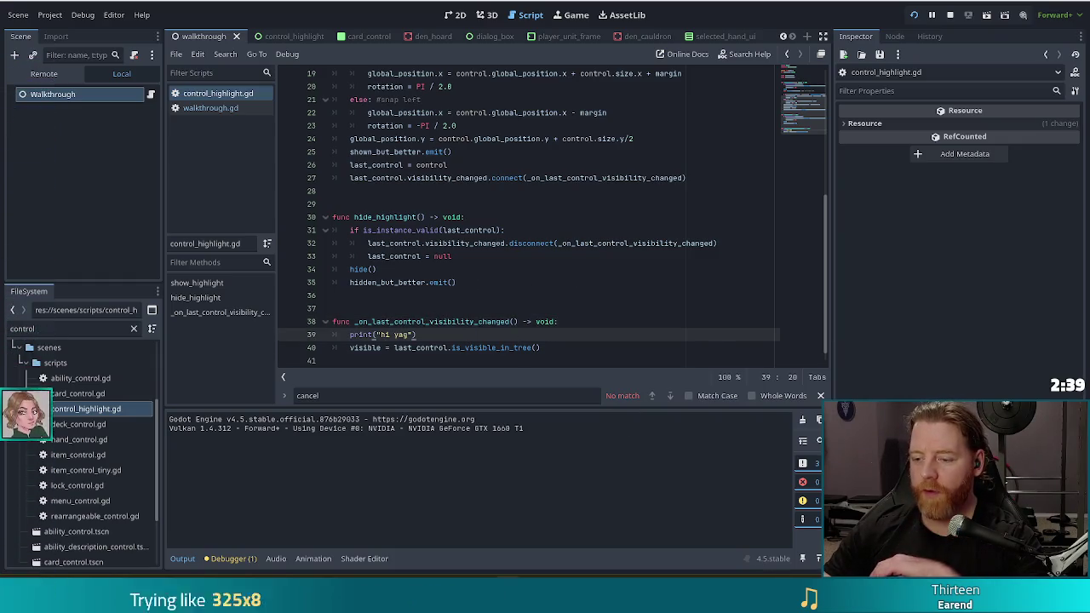
key("alt+Tab")
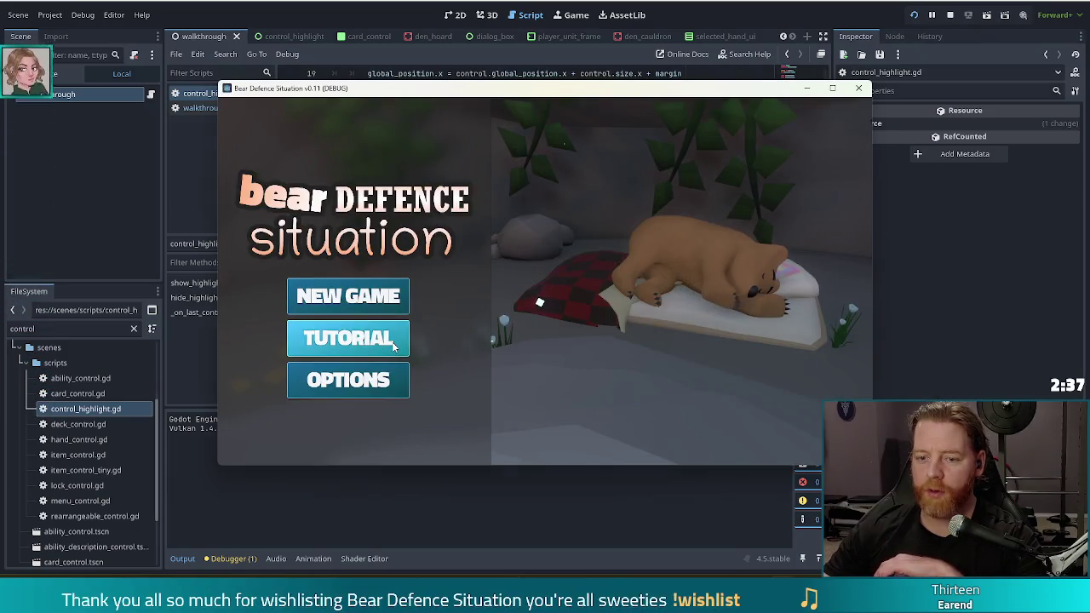
left_click(390, 341)
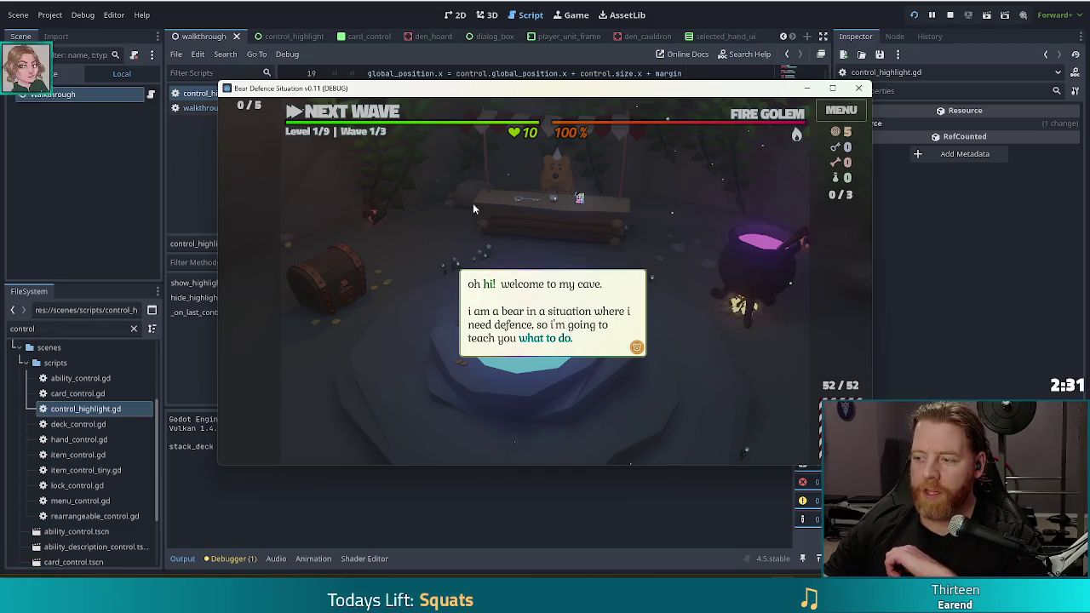
- Click through the tutorial intro, buy the Key in the shop, and return to the map
left_click(435, 204)
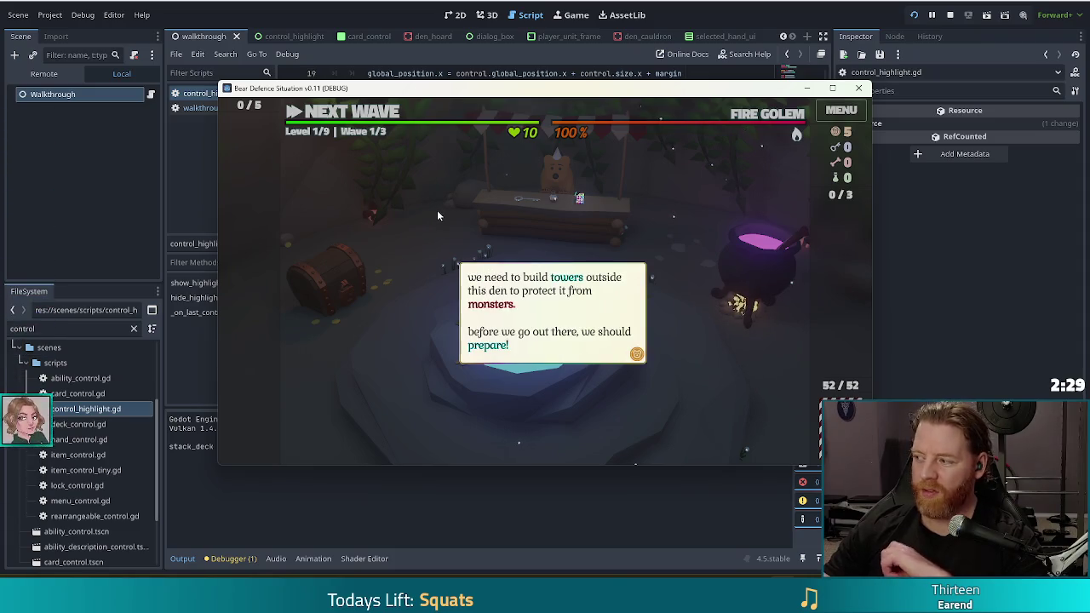
left_click(636, 213)
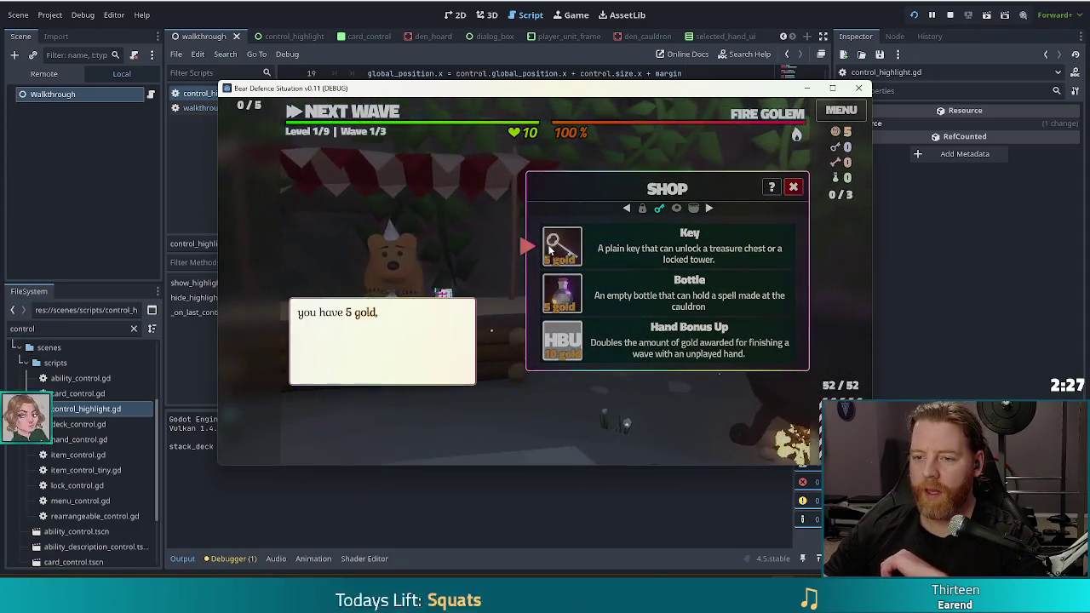
left_click(396, 203)
left_click(566, 247)
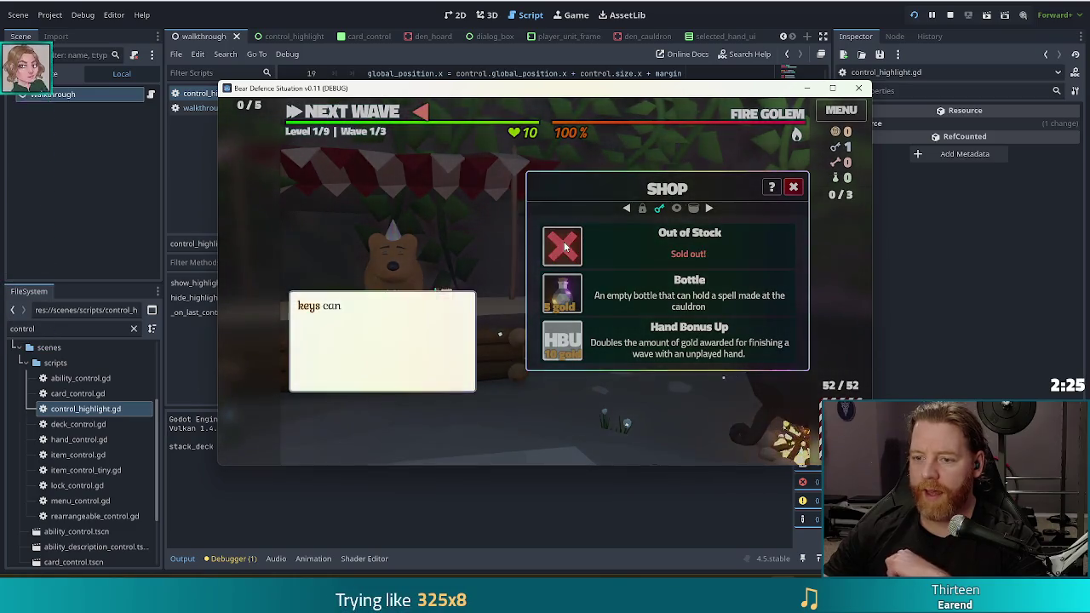
left_click(399, 163)
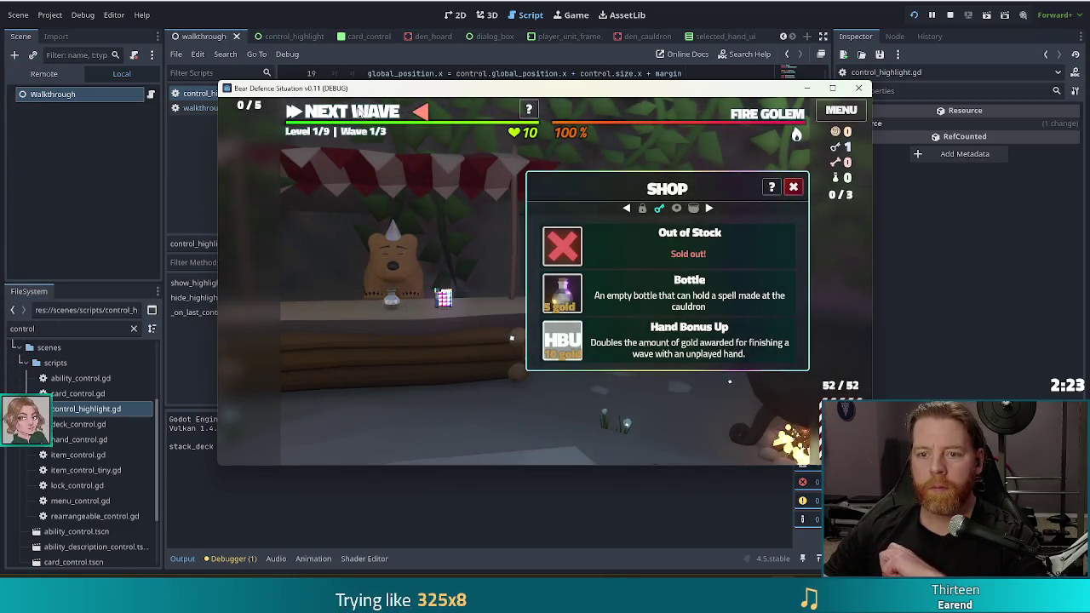
left_click(366, 116)
left_click(621, 227)
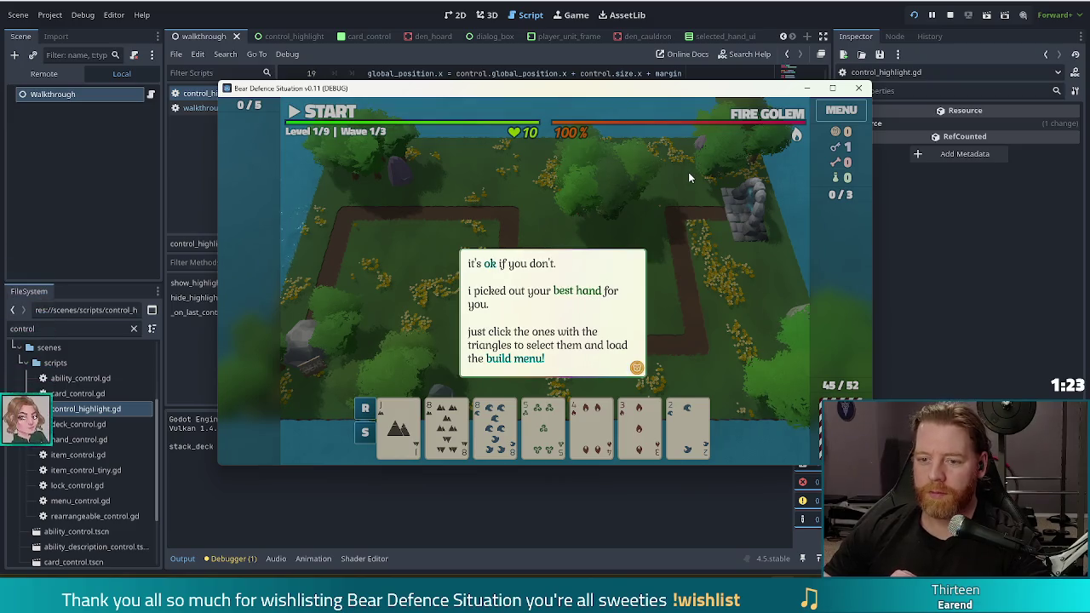
- Select the 8 of Earth and 8 of Water pair and unlock the Earth tower
left_click(680, 208)
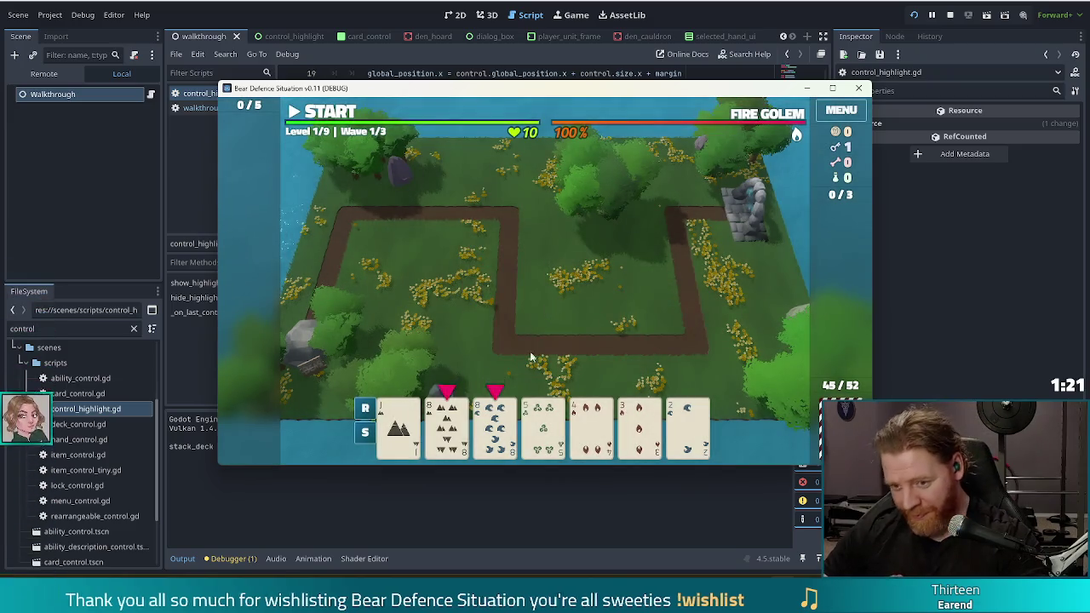
left_click(446, 426)
left_click(494, 426)
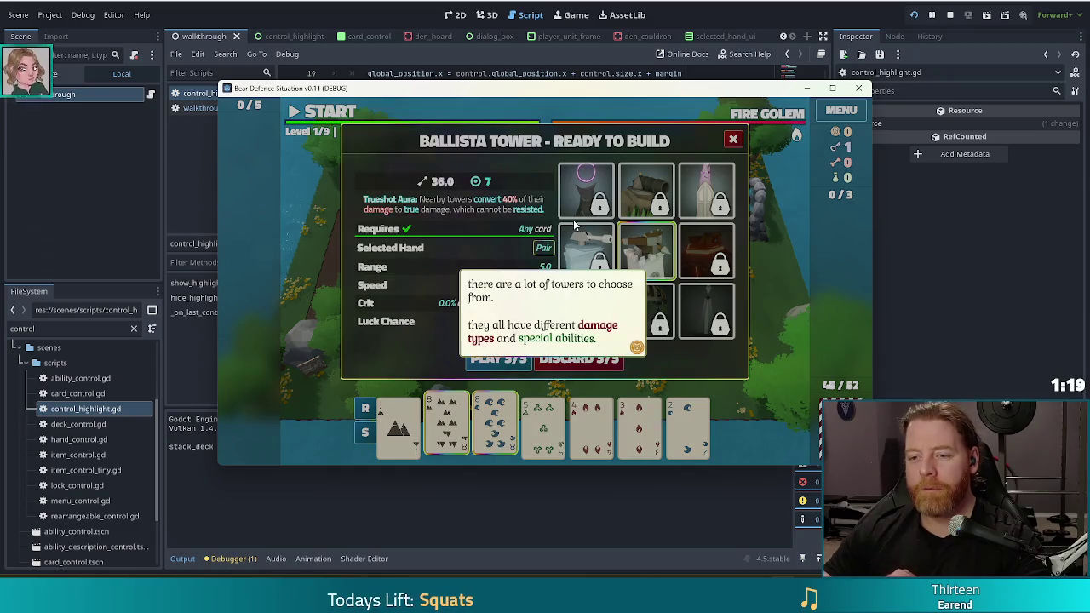
left_click(691, 230)
left_click(658, 203)
- Build the Earth tower inside the path loop and start the first wave
left_click(411, 239)
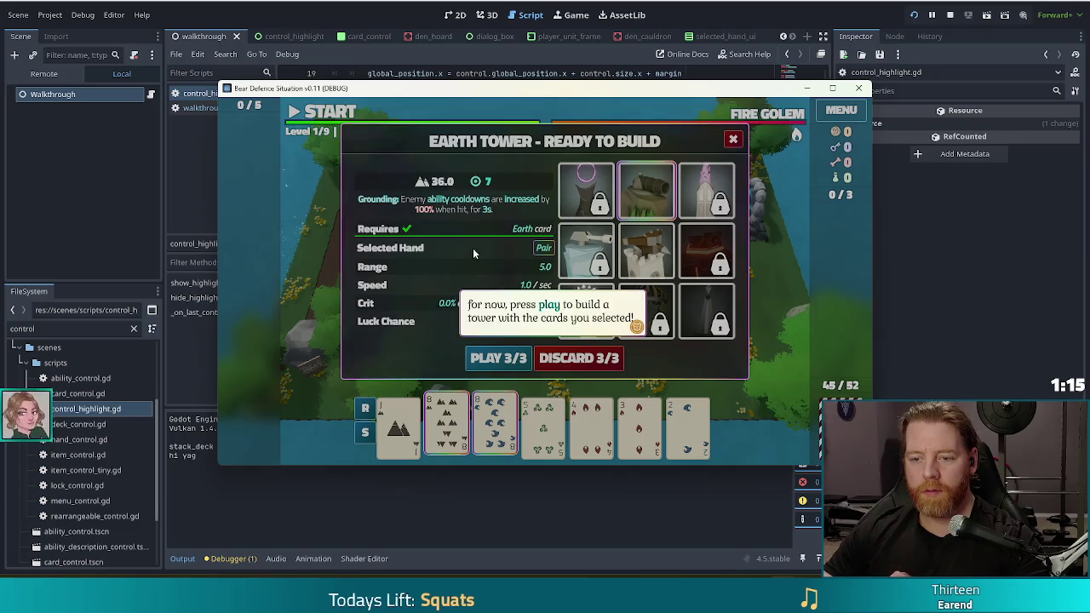
left_click(460, 259)
left_click(508, 361)
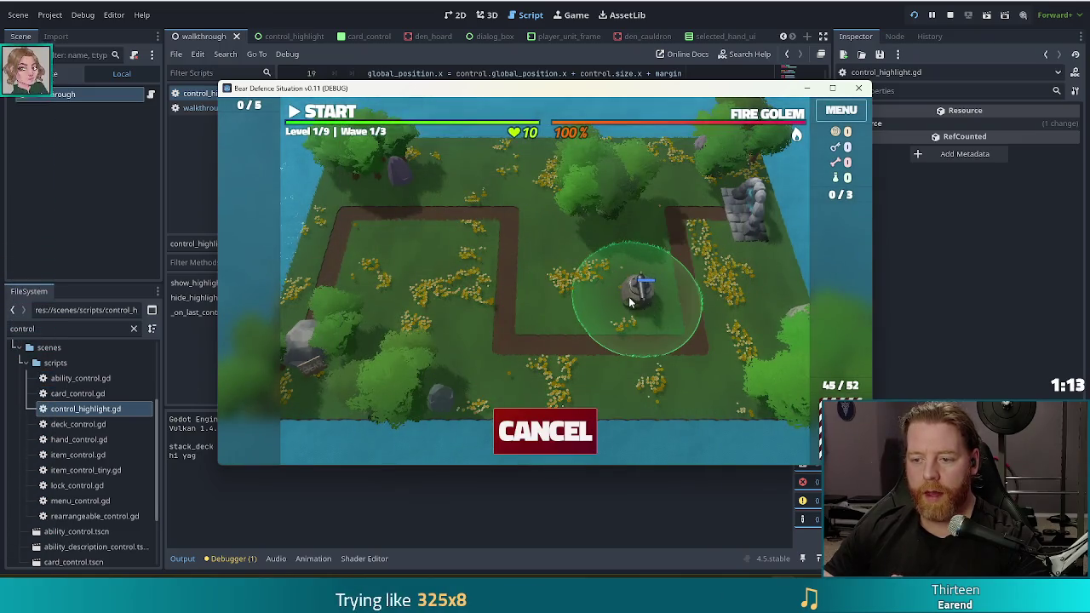
left_click(629, 298)
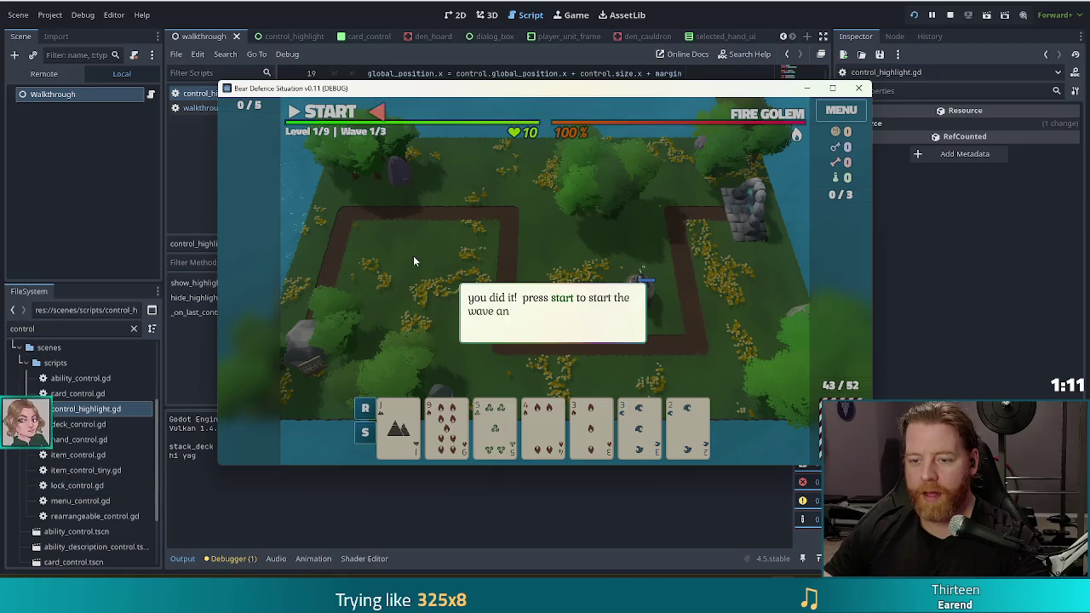
left_click(386, 252)
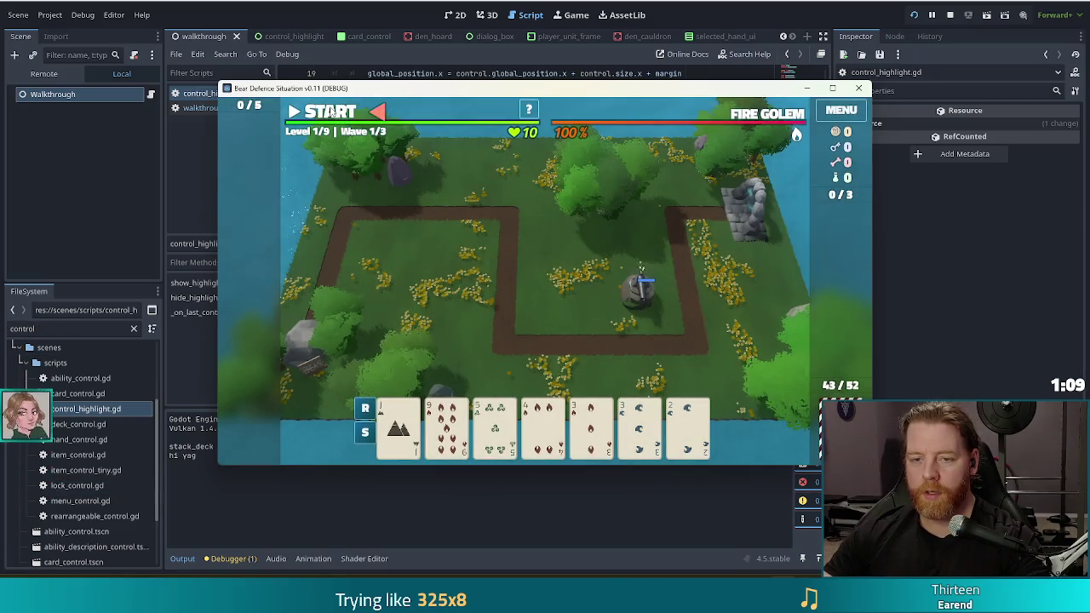
left_click(332, 114)
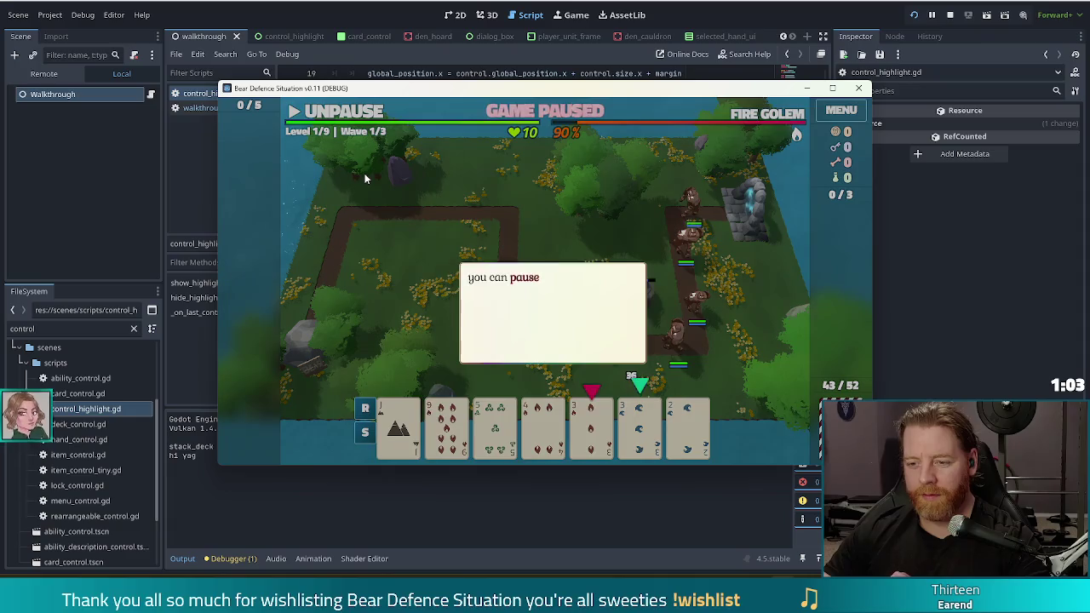
- Skip through the mid-wave tutorial messages
left_click(403, 260)
left_click(404, 260)
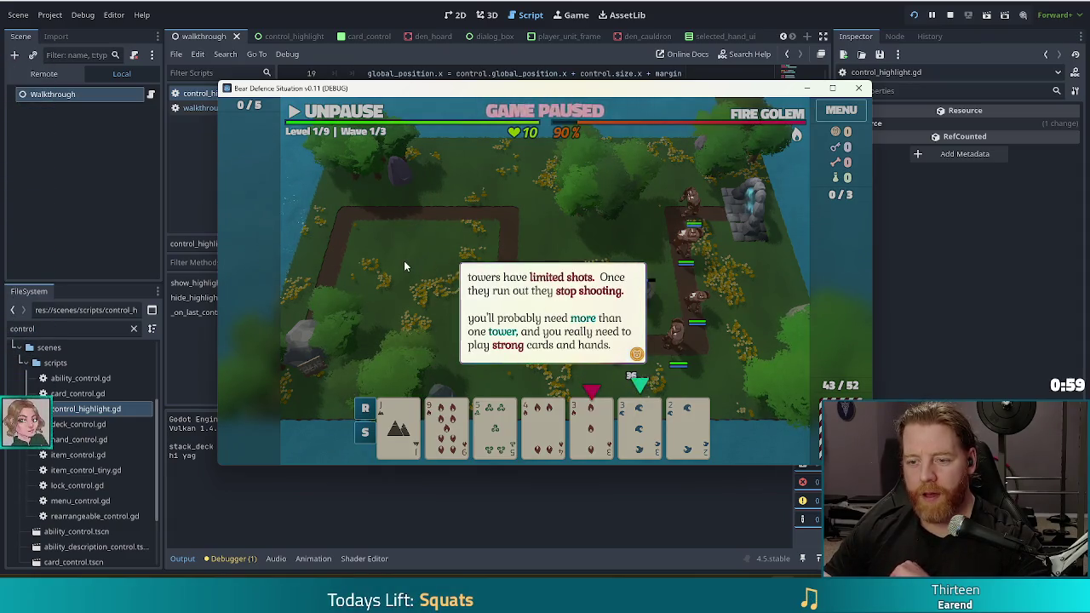
left_click(394, 265)
left_click(394, 264)
left_click(395, 265)
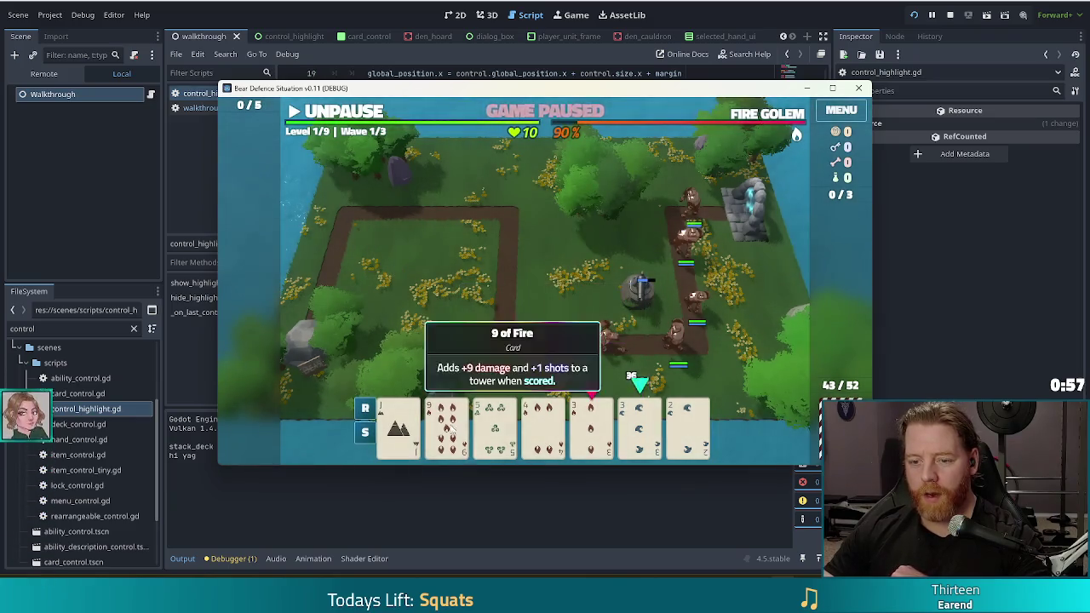
- Play an earth card as a tower, read the high-card hints, then cancel placement
left_click(398, 426)
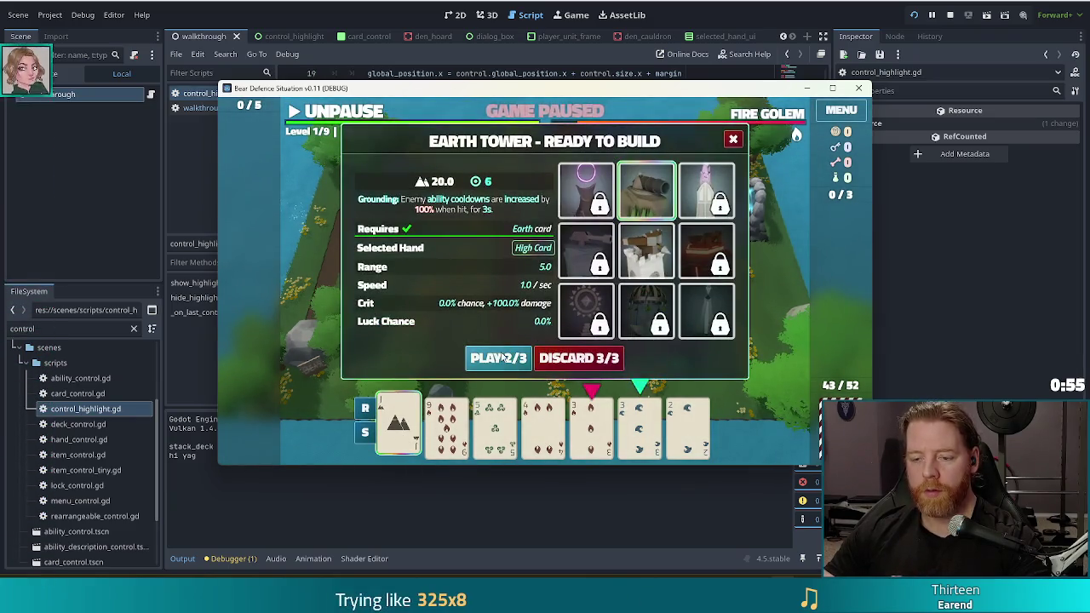
left_click(517, 360)
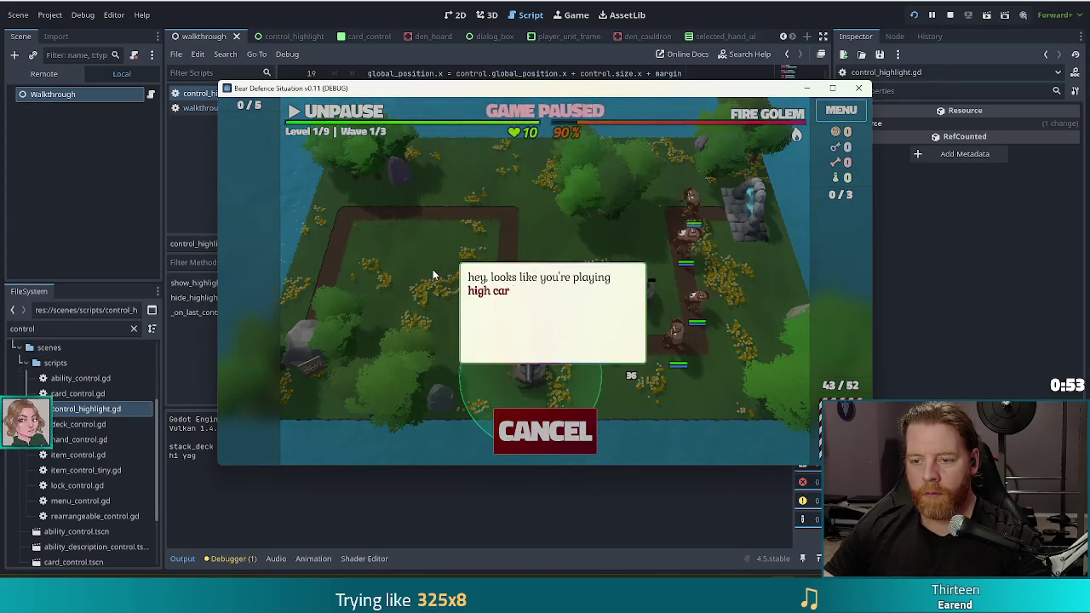
left_click(433, 269)
left_click(450, 268)
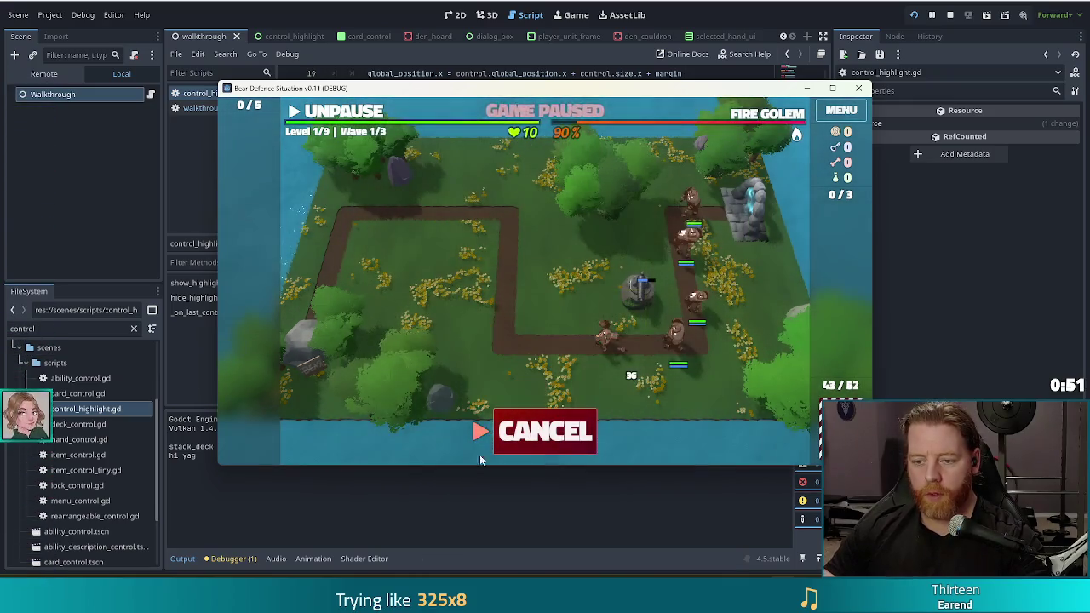
left_click(544, 436)
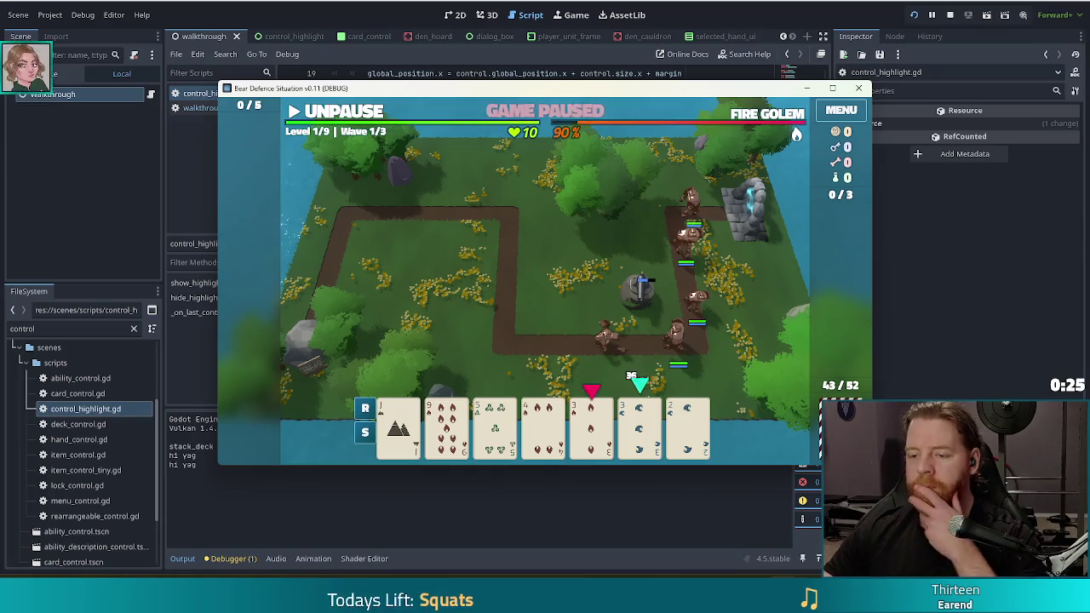
- Stop the running game from the editor's stop button
mouse_move(595, 418)
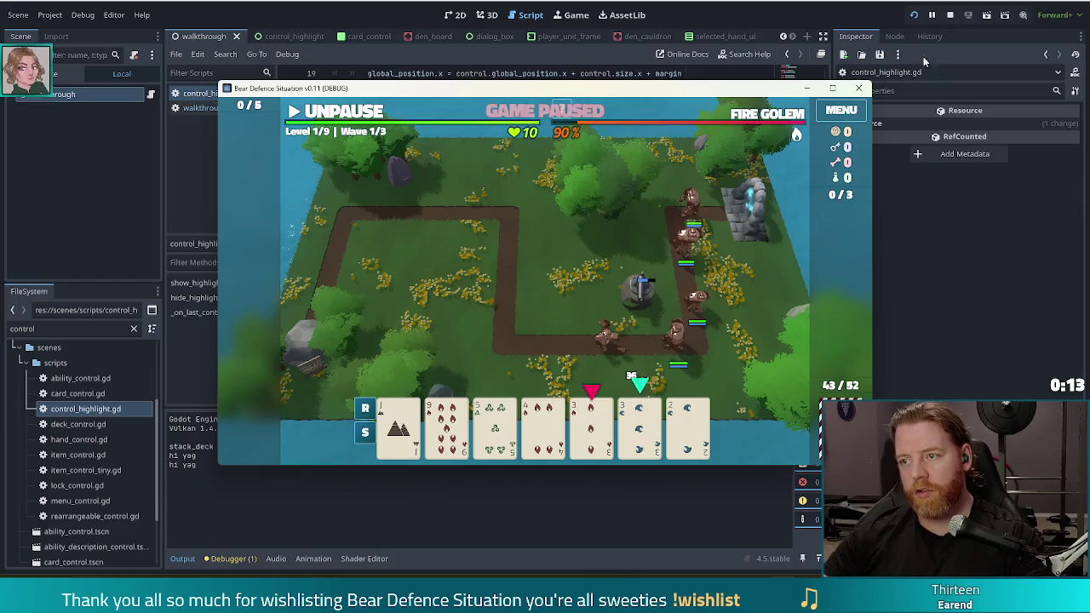
left_click(949, 15)
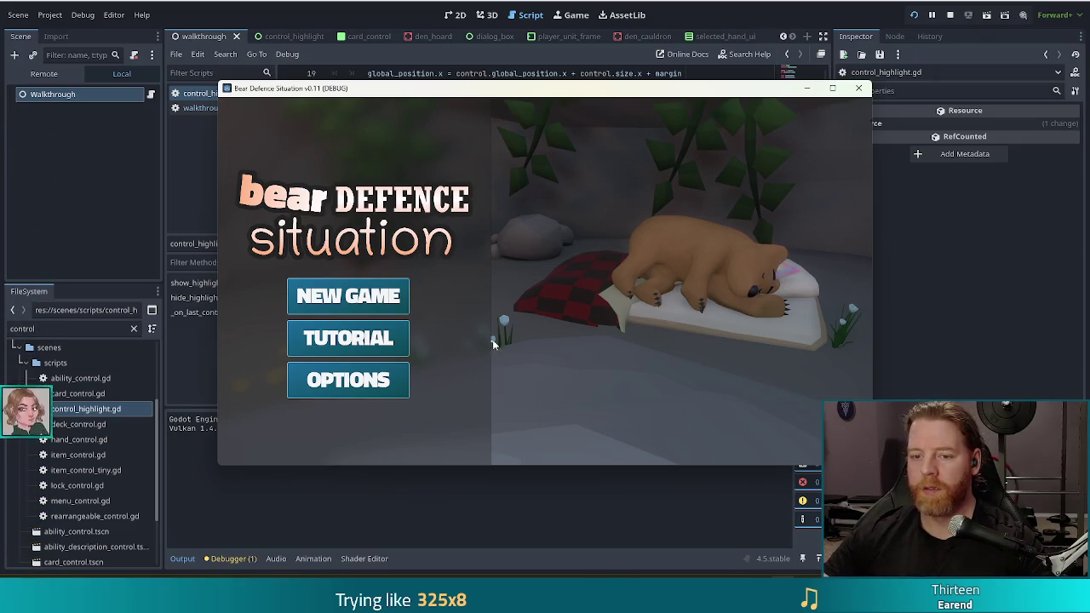
- Restart the tutorial, buy the Key with the 5 gold, and leave the den for the next wave
left_click(362, 333)
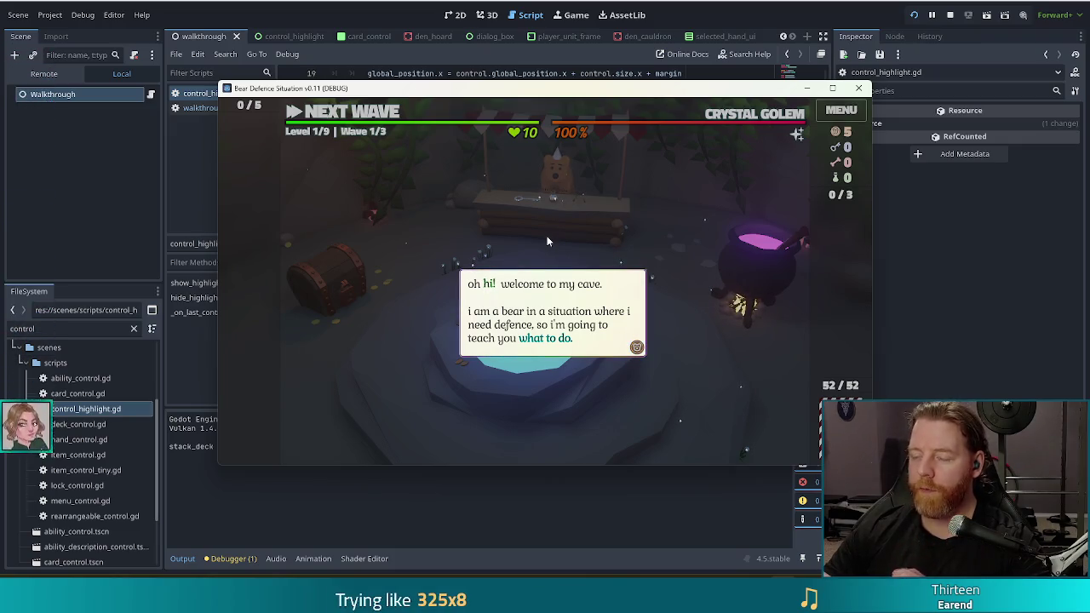
left_click(685, 228)
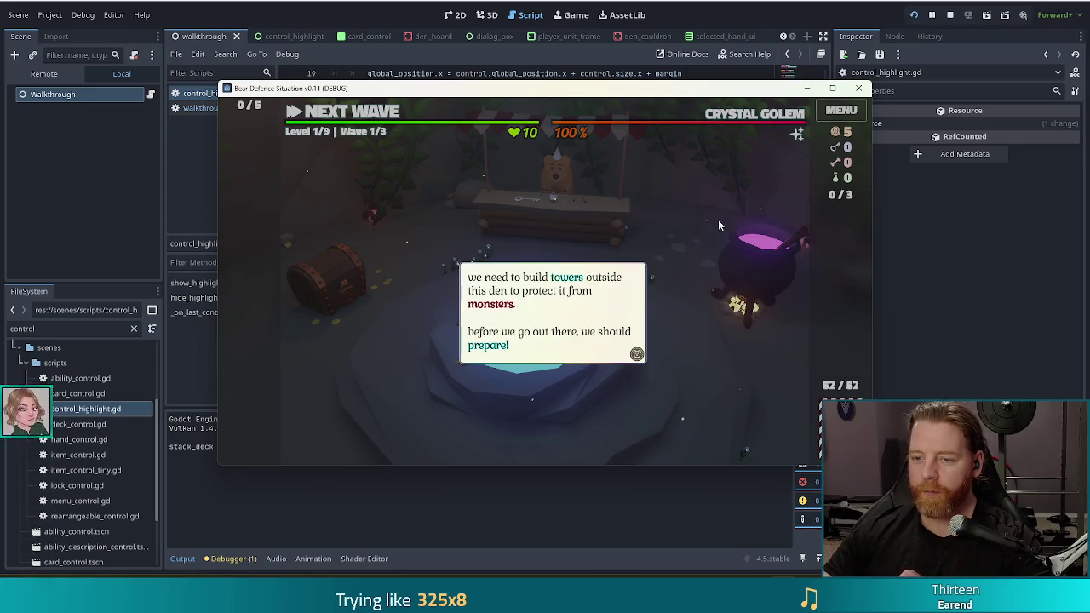
left_click(728, 219)
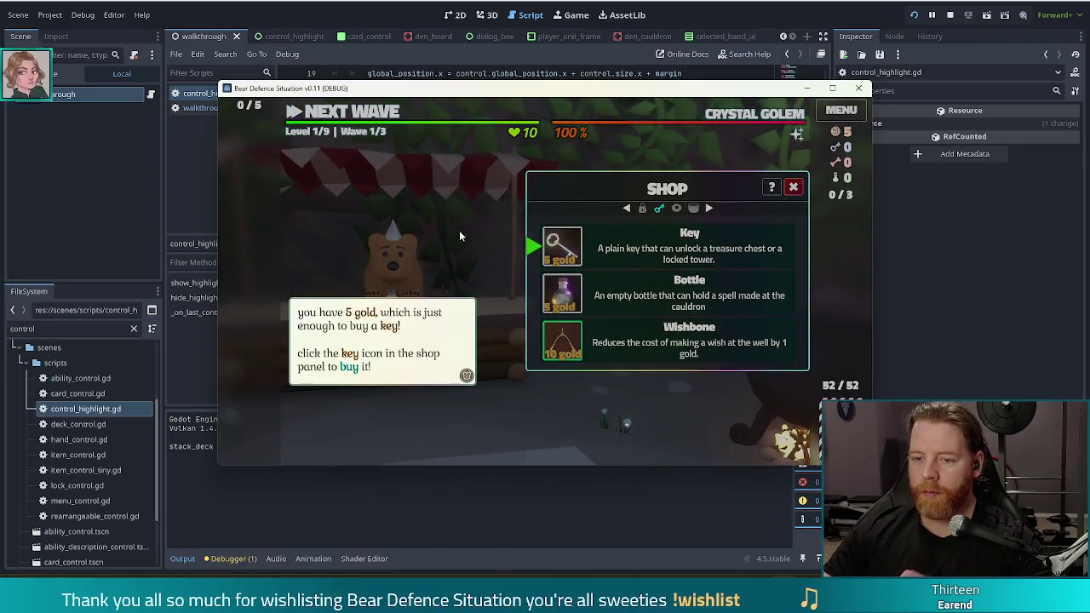
left_click(464, 228)
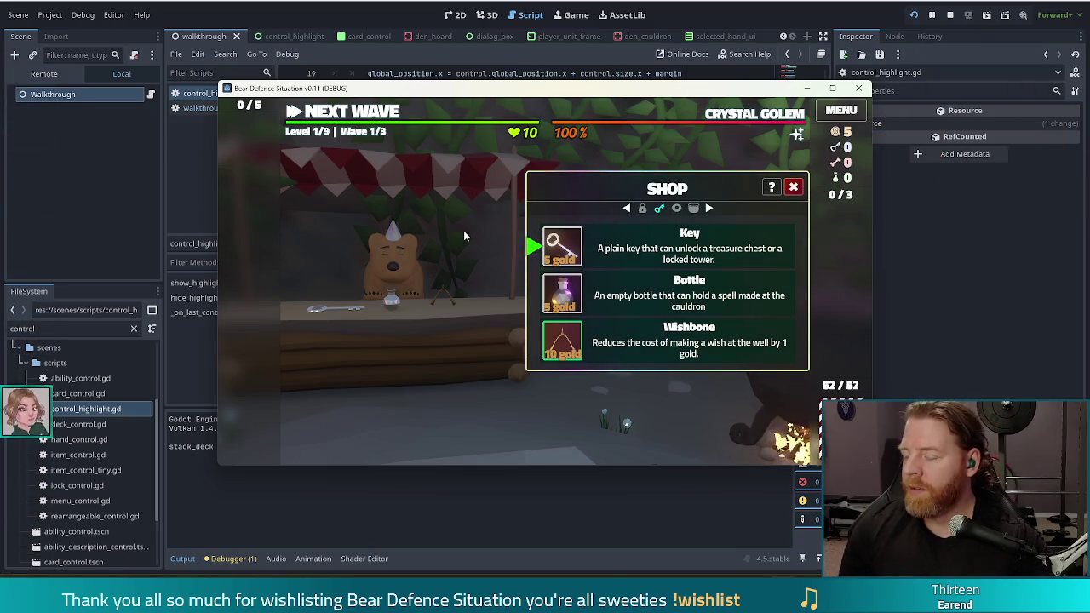
left_click(623, 232)
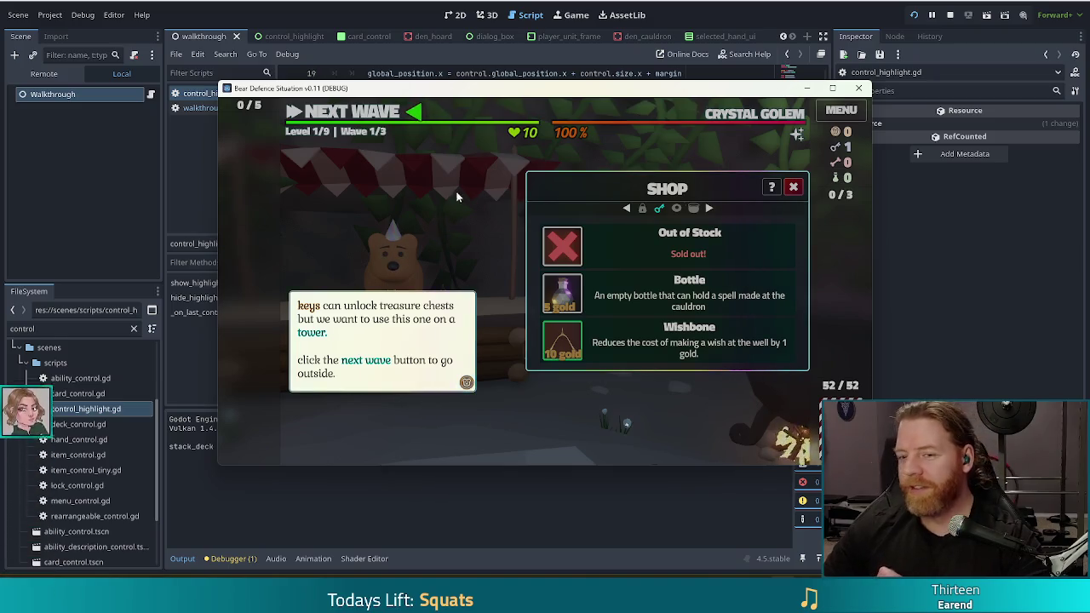
left_click(436, 213)
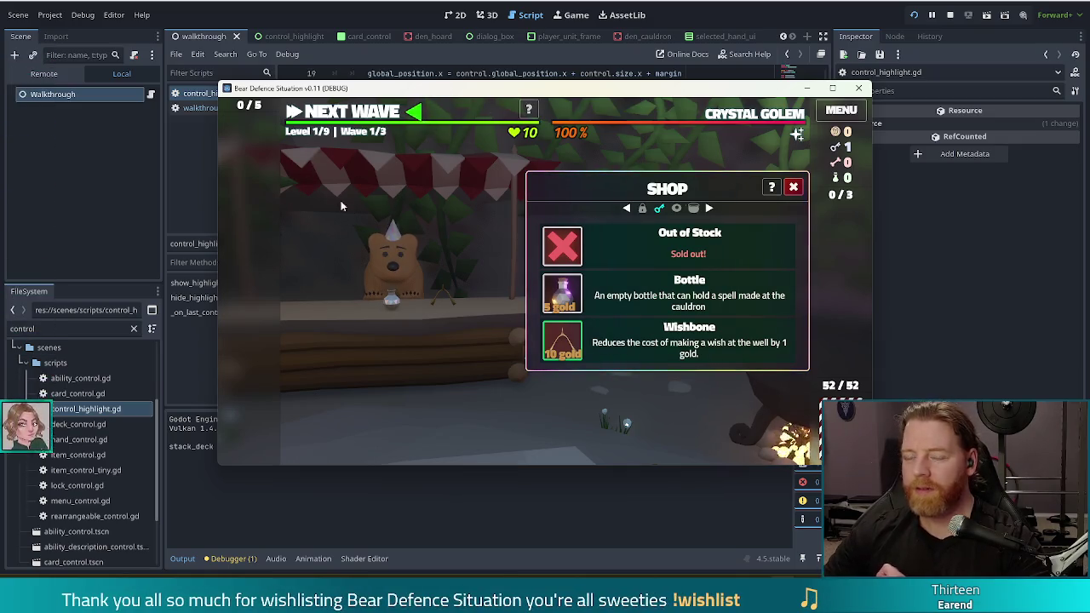
left_click(371, 115)
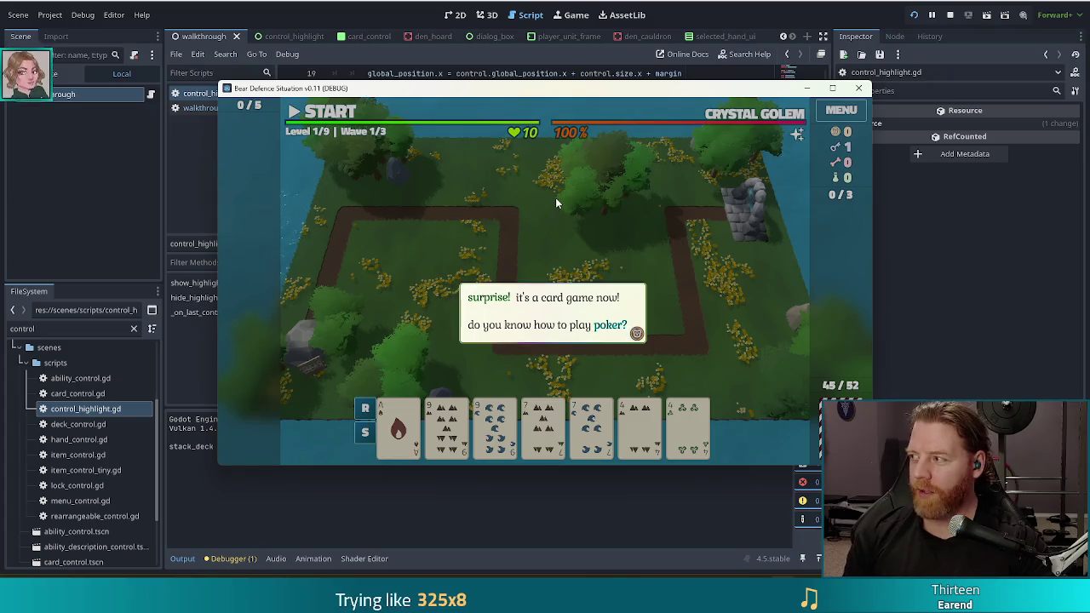
- Dismiss the card-game messages, play the Ace of Fire as a tower, then cancel placement
left_click(606, 215)
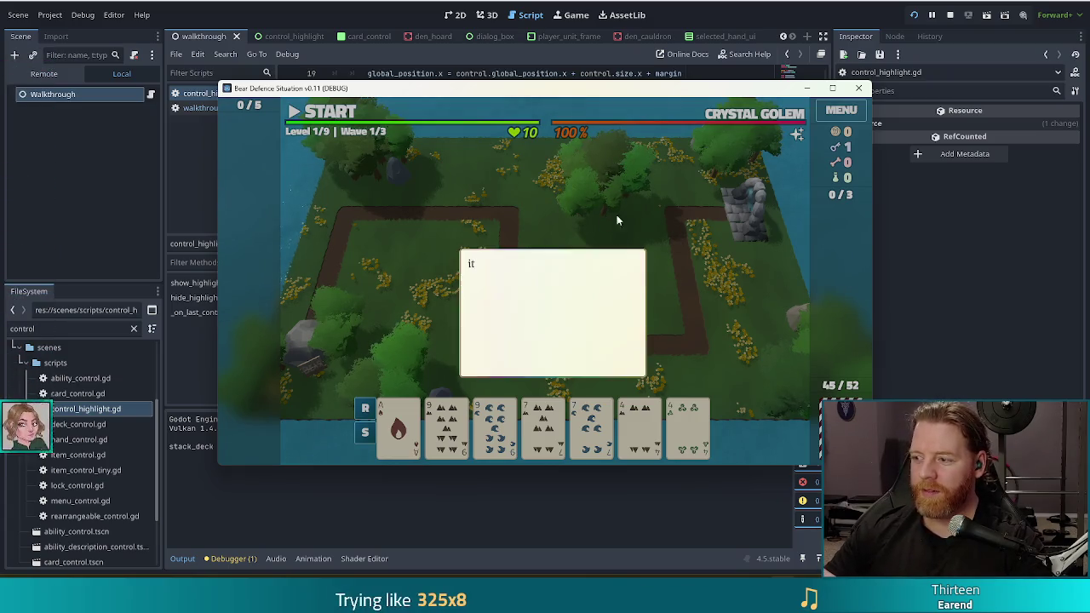
left_click(722, 226)
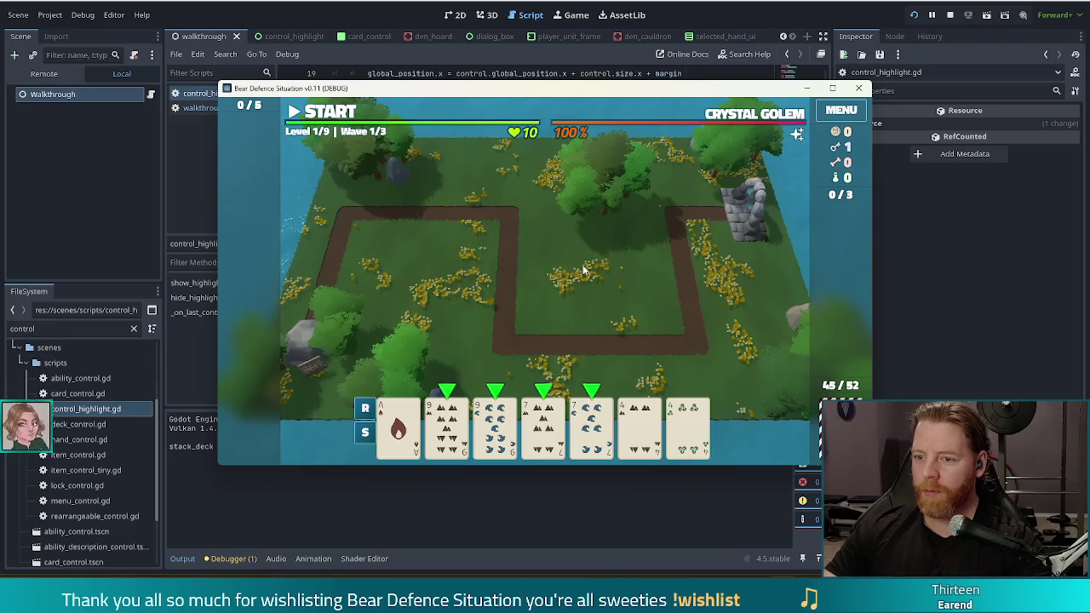
mouse_move(397, 433)
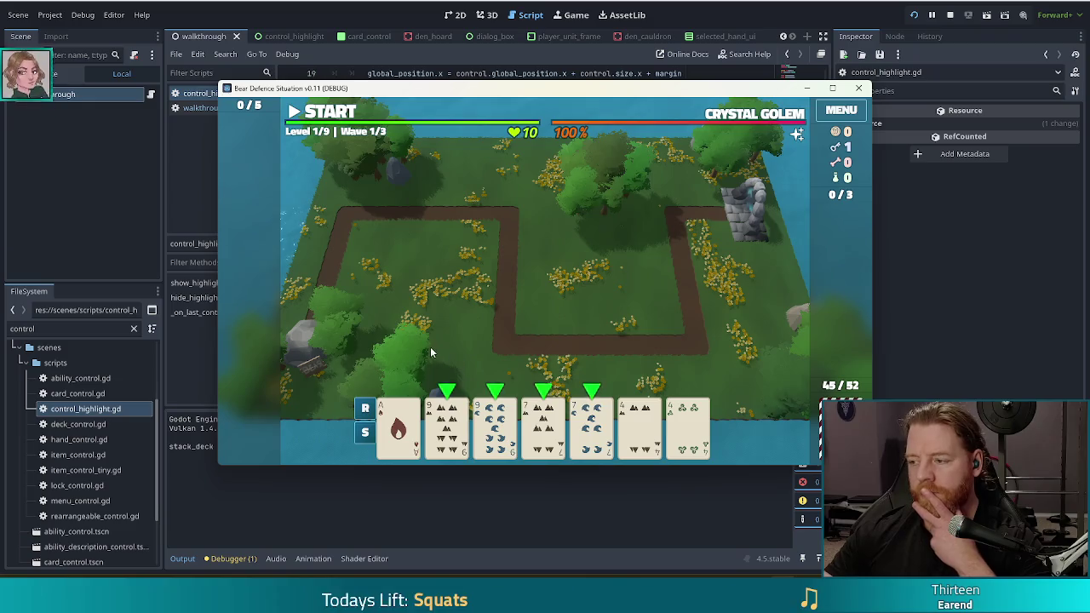
left_click(397, 430)
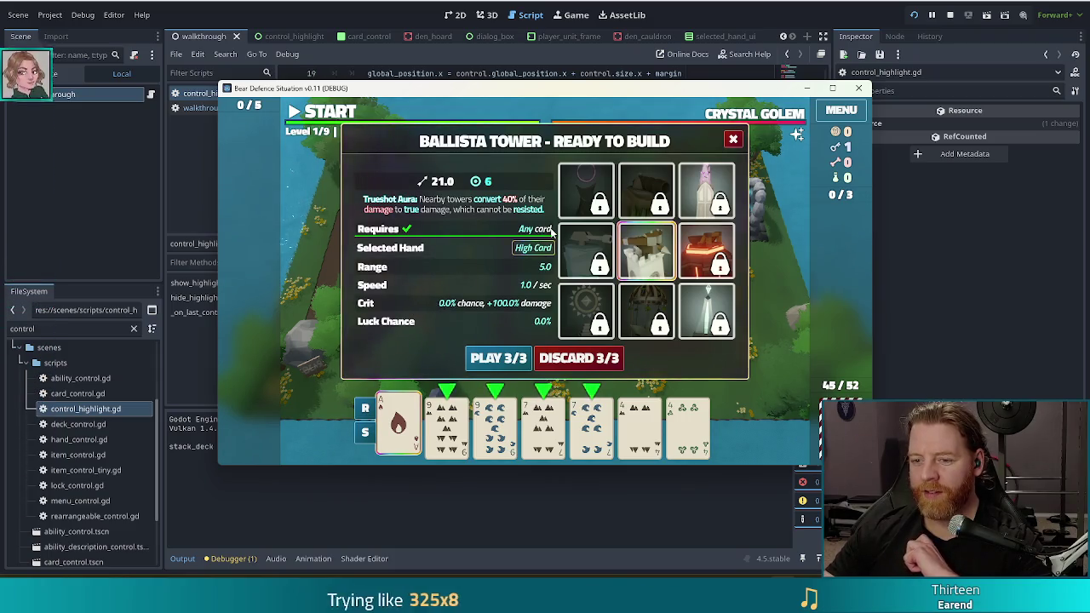
left_click(499, 359)
left_click(672, 235)
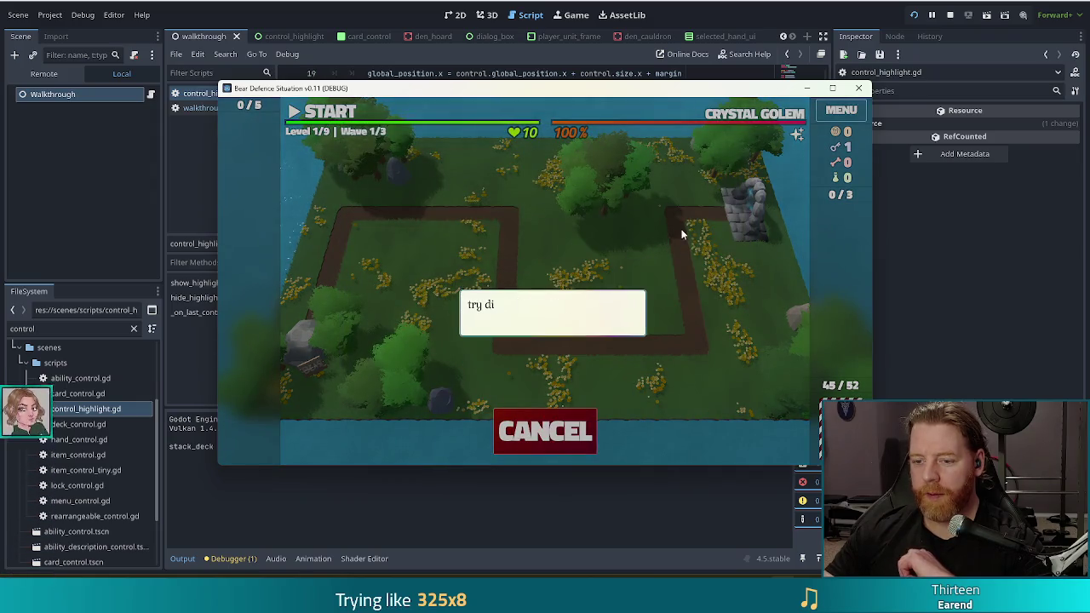
left_click(681, 236)
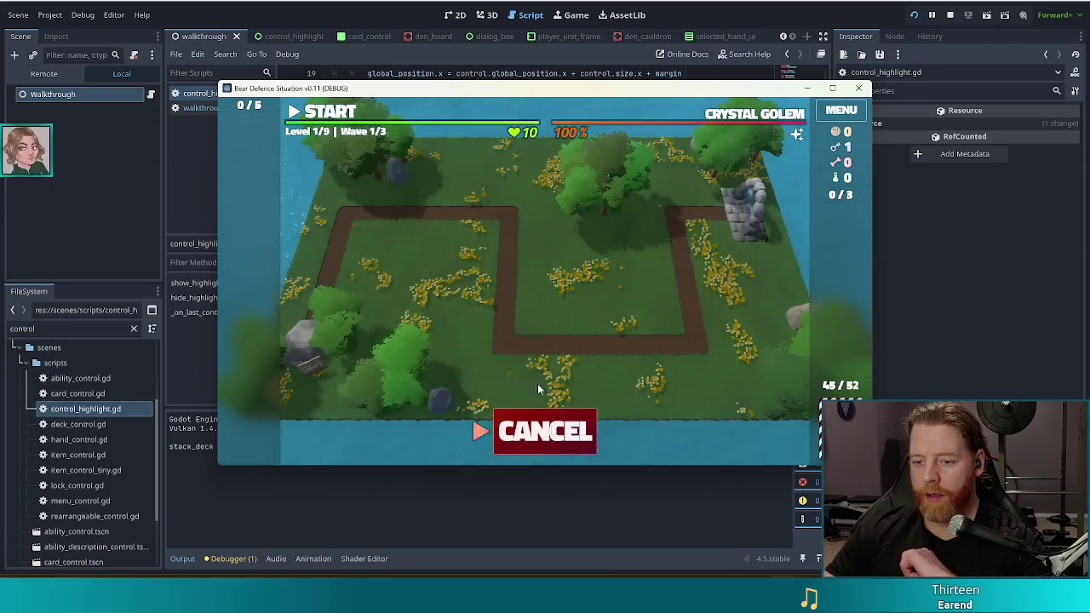
left_click(518, 436)
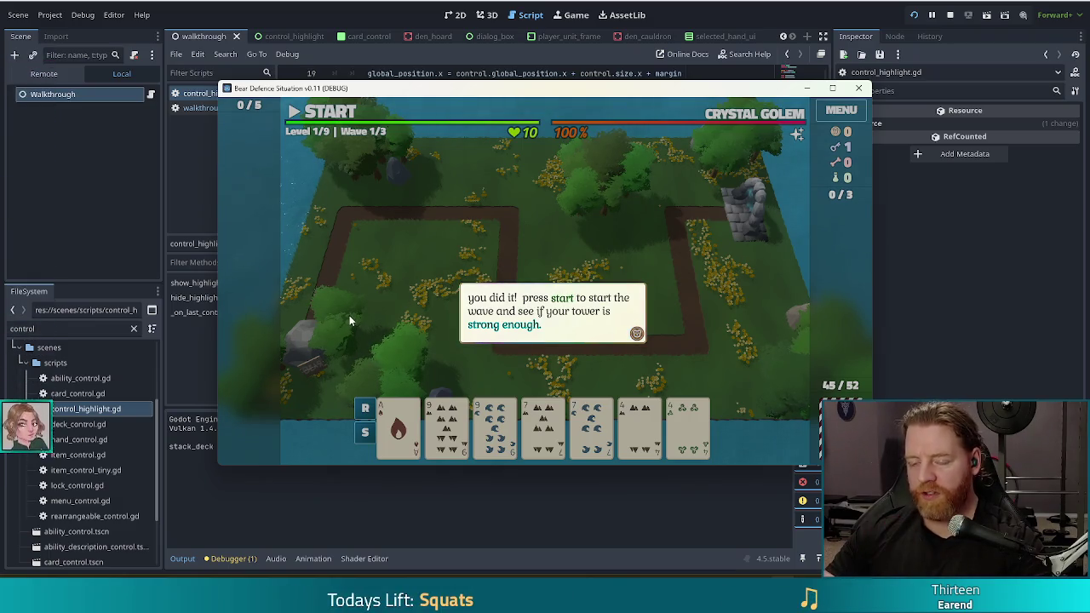
- Dismiss the 'you did it' tutorial message to reveal the map and card hand
left_click(406, 302)
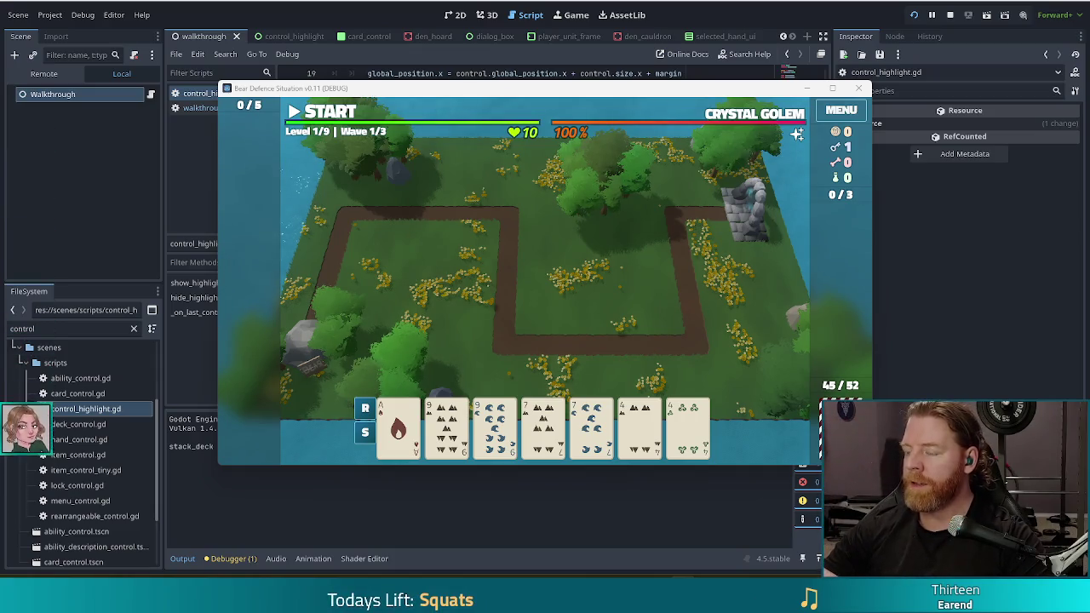
- Move the game window up and left, watch the level, then stop the debug run
mouse_move(610, 92)
left_mouse_down()
mouse_move(565, 92)
mouse_move(576, 85)
mouse_move(568, 79)
left_mouse_up()
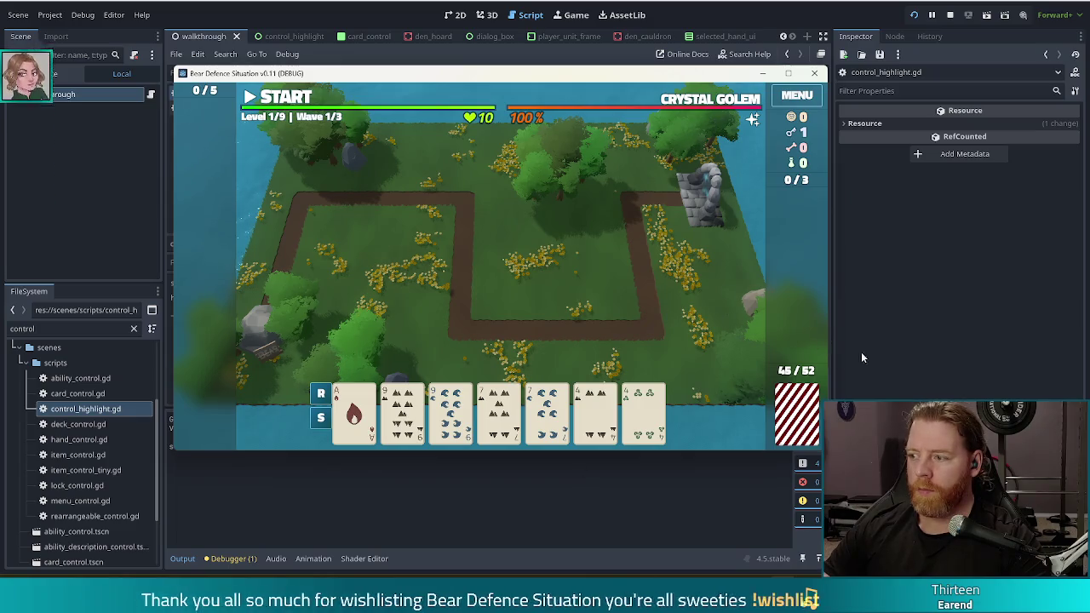
mouse_move(650, 101)
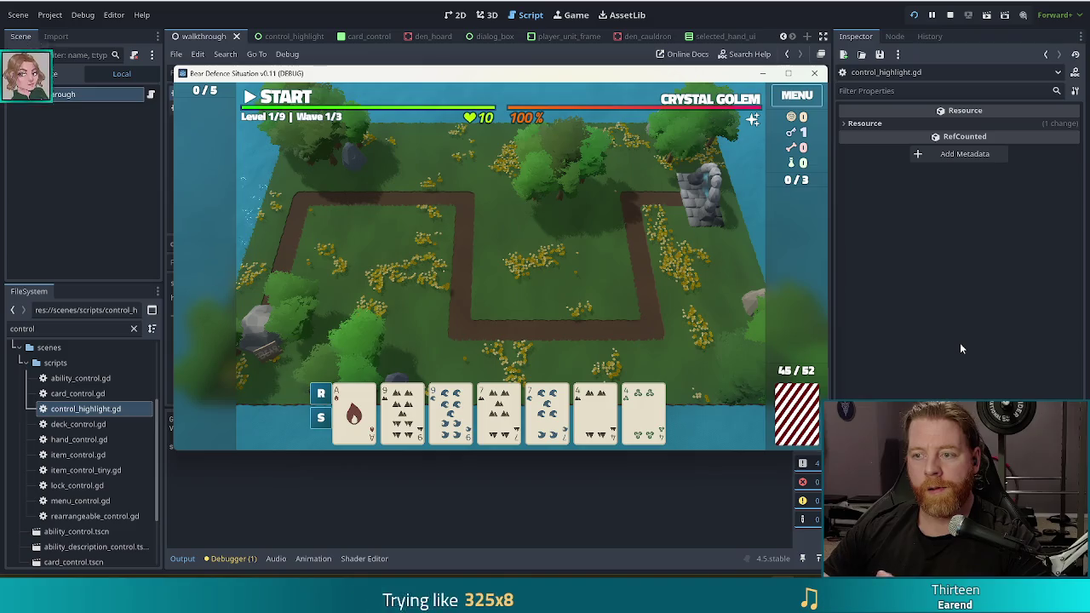
left_click(950, 14)
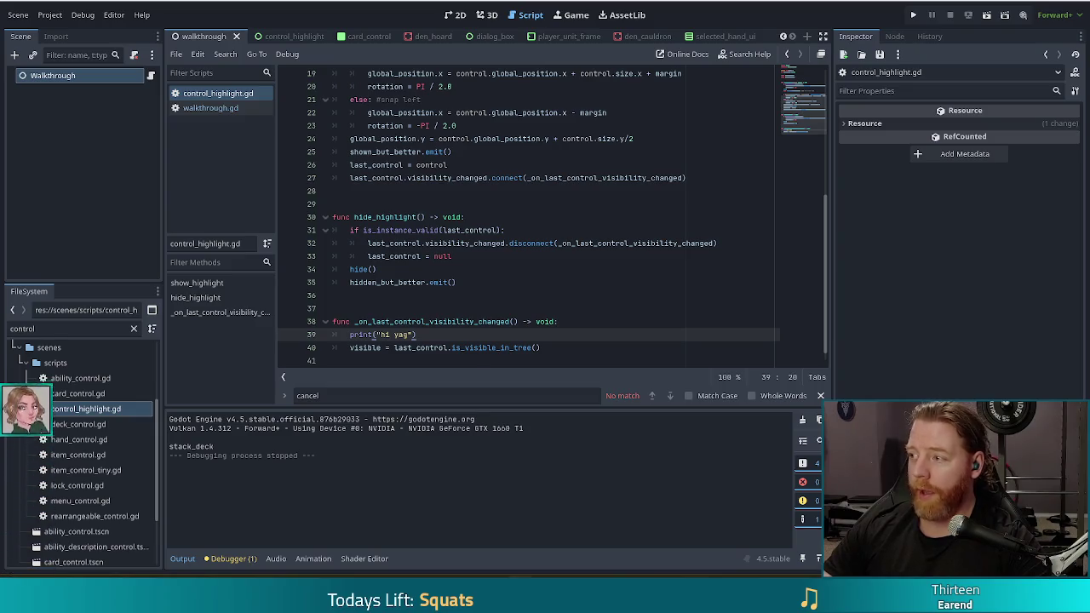
- Inspect hide_highlight and the last_control assignment in control_highlight.gd
left_click(377, 217)
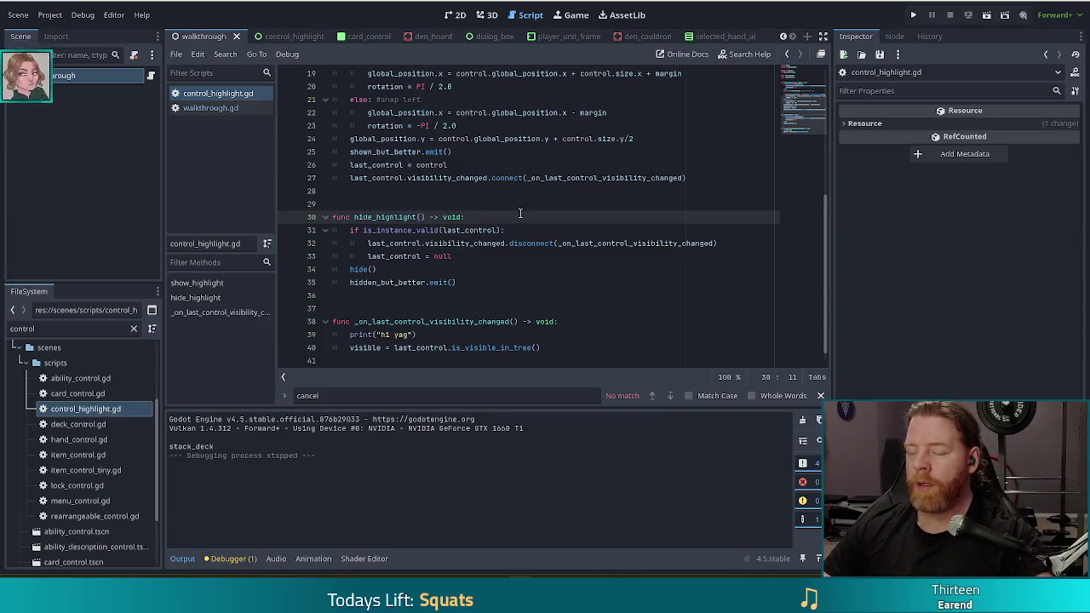
left_click(520, 215)
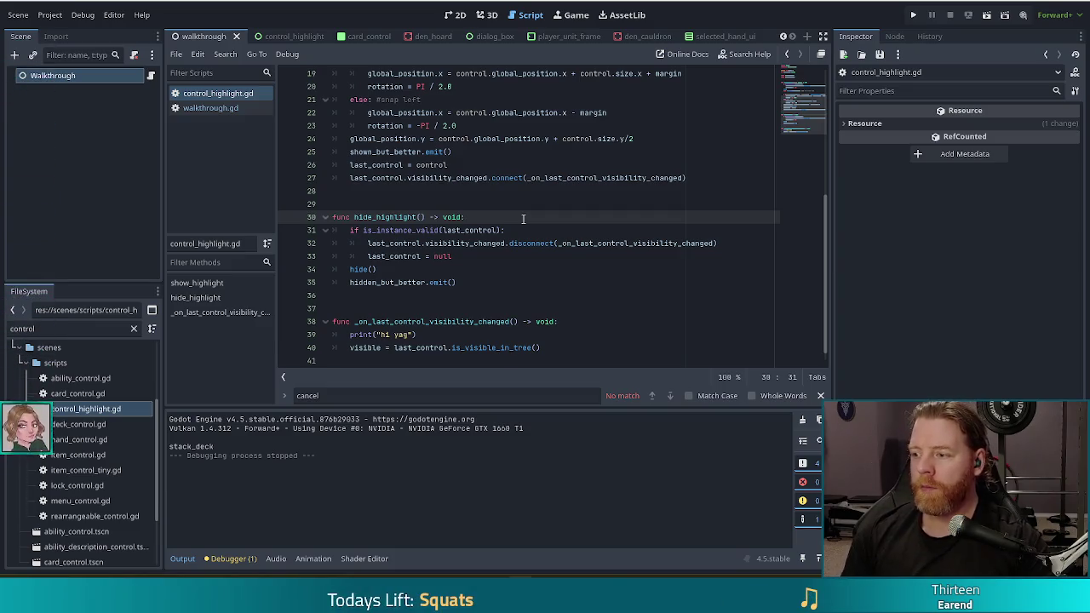
left_click(456, 300)
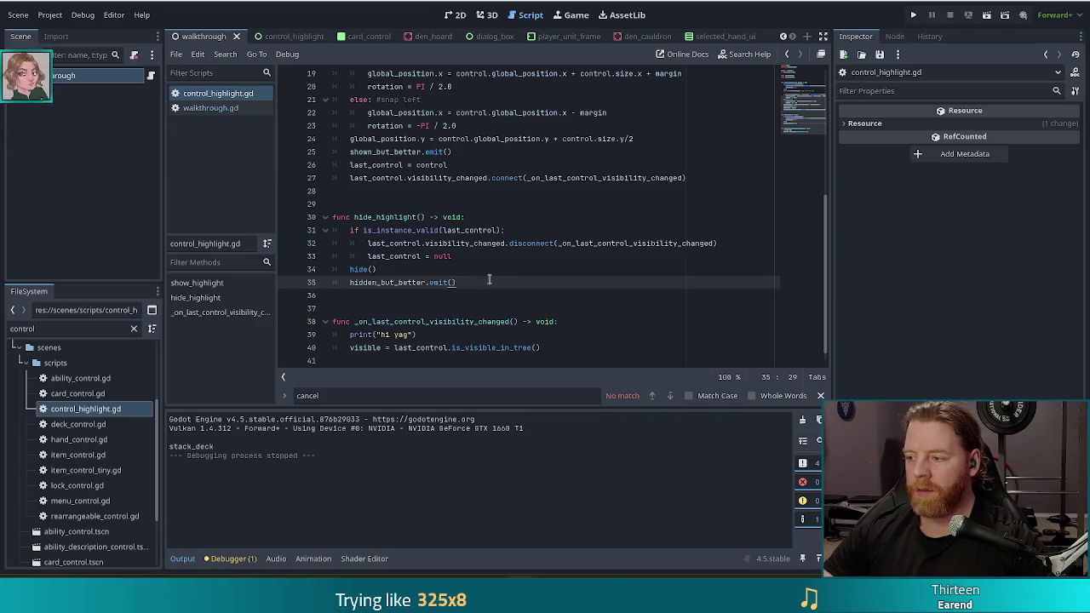
key("Escape")
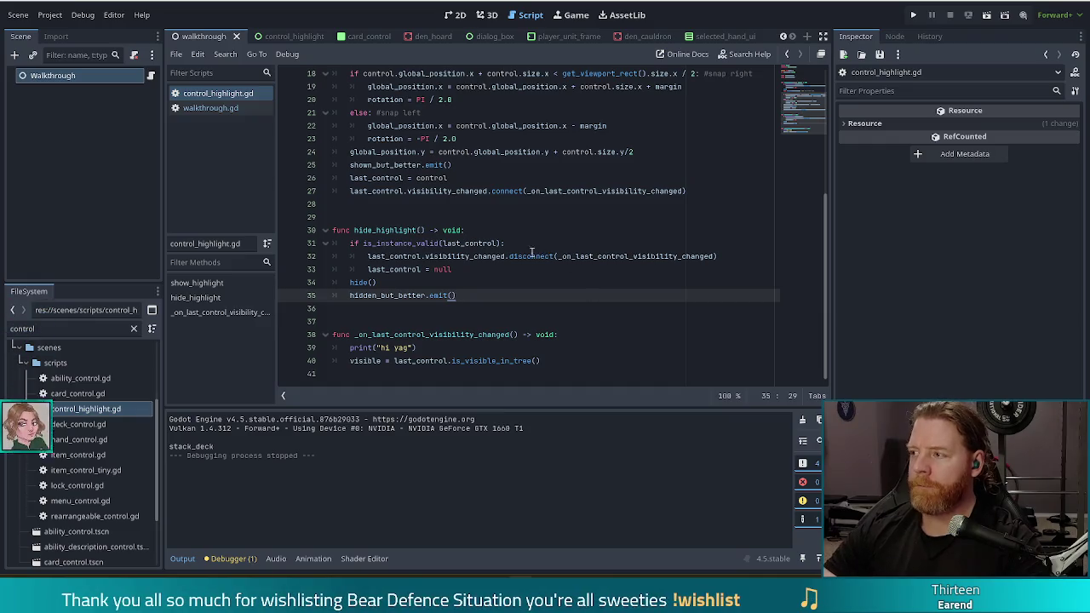
mouse_move(456, 264)
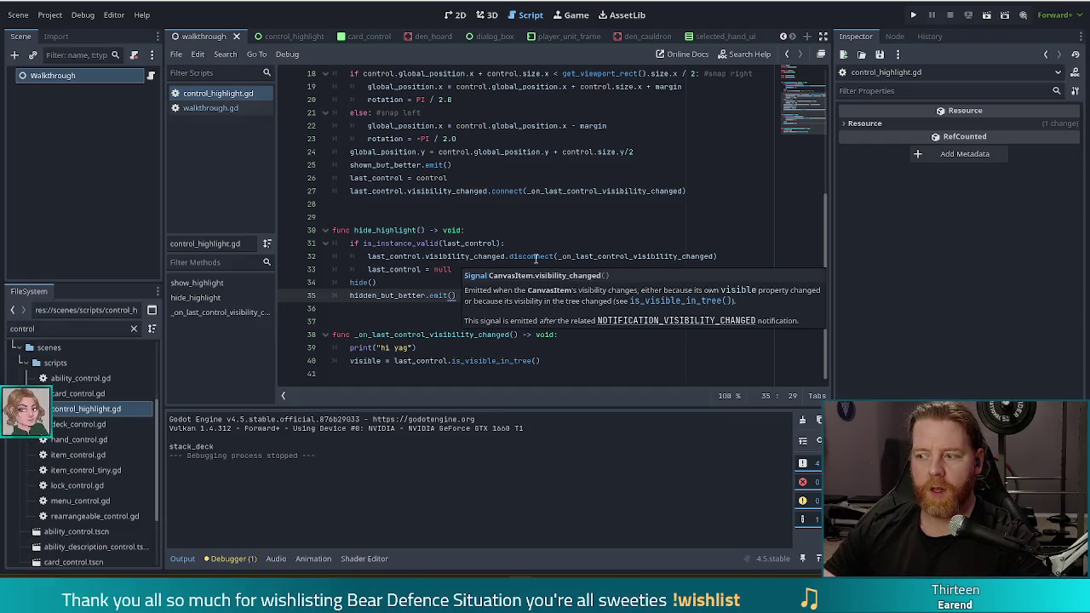
left_click(615, 215)
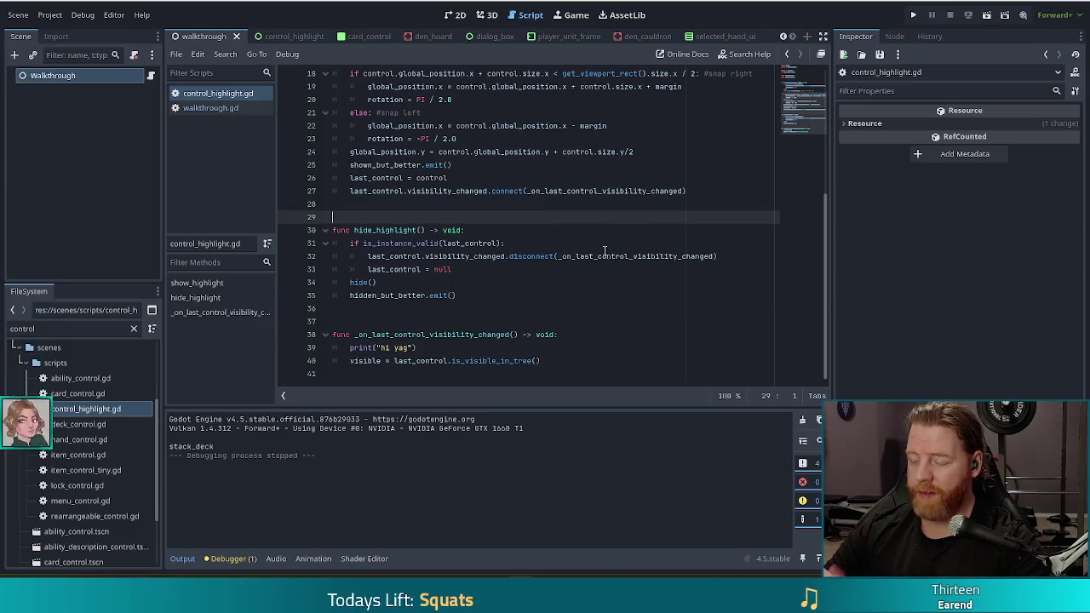
left_click(549, 180)
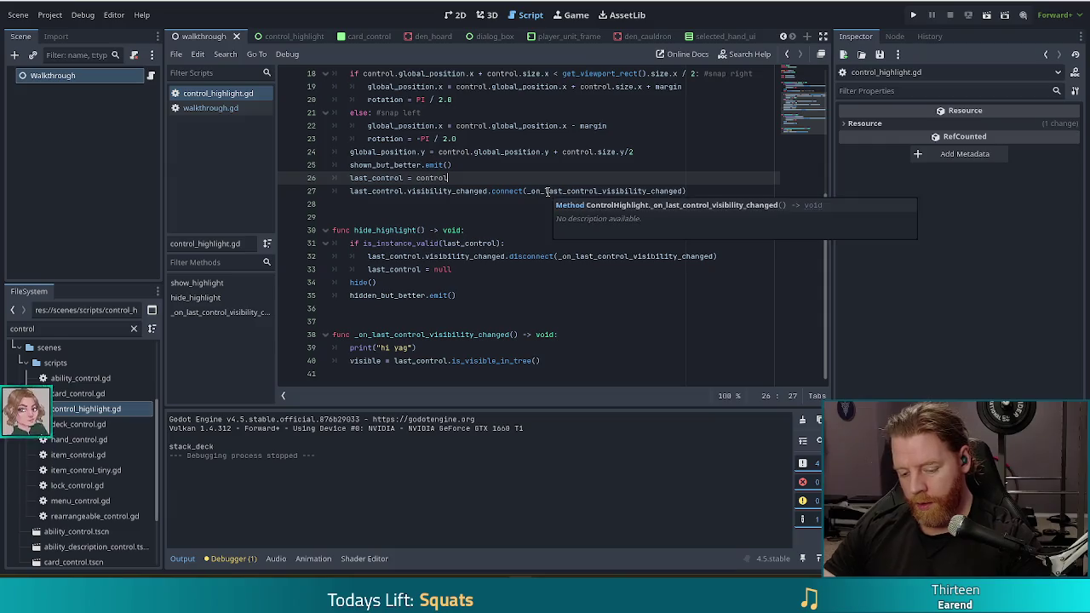
- Search the script for 'tower_plac' and switch to walkthrough.gd
key("ctrl+f")
type("tower_place")
key("BackSpace")
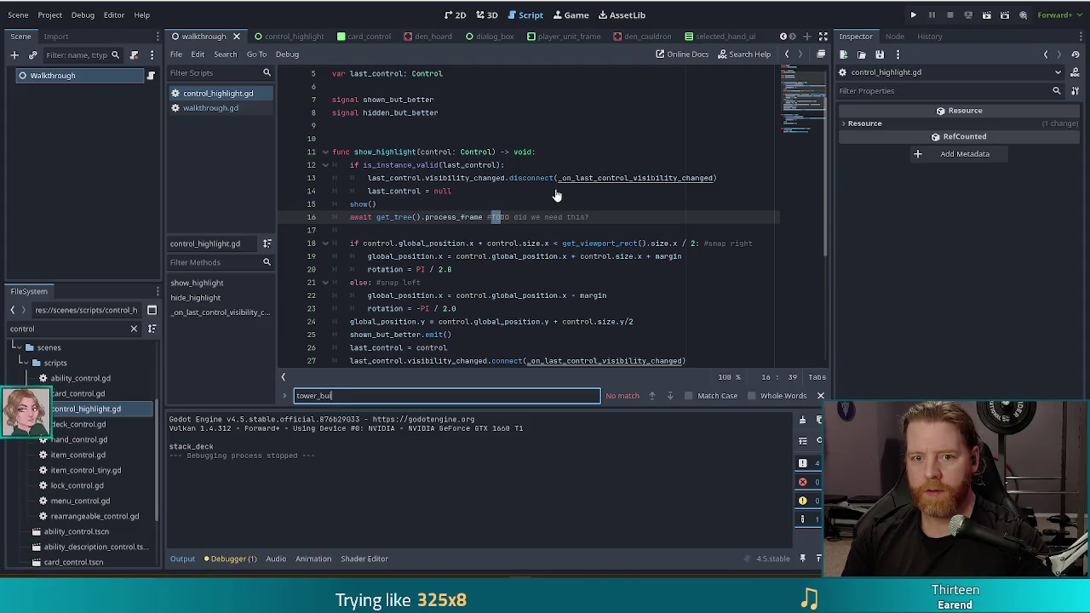
left_click(210, 107)
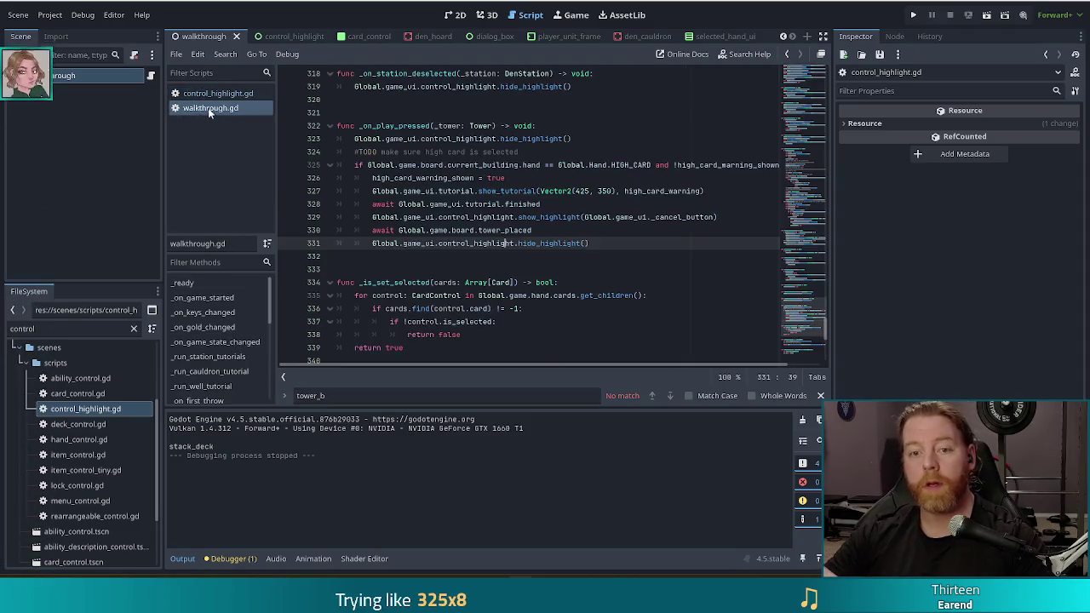
- Search walkthrough.gd for 'tower_p' and step back through the tower_placed matches
left_click(595, 203)
key("ctrl+f")
type("tower_pla")
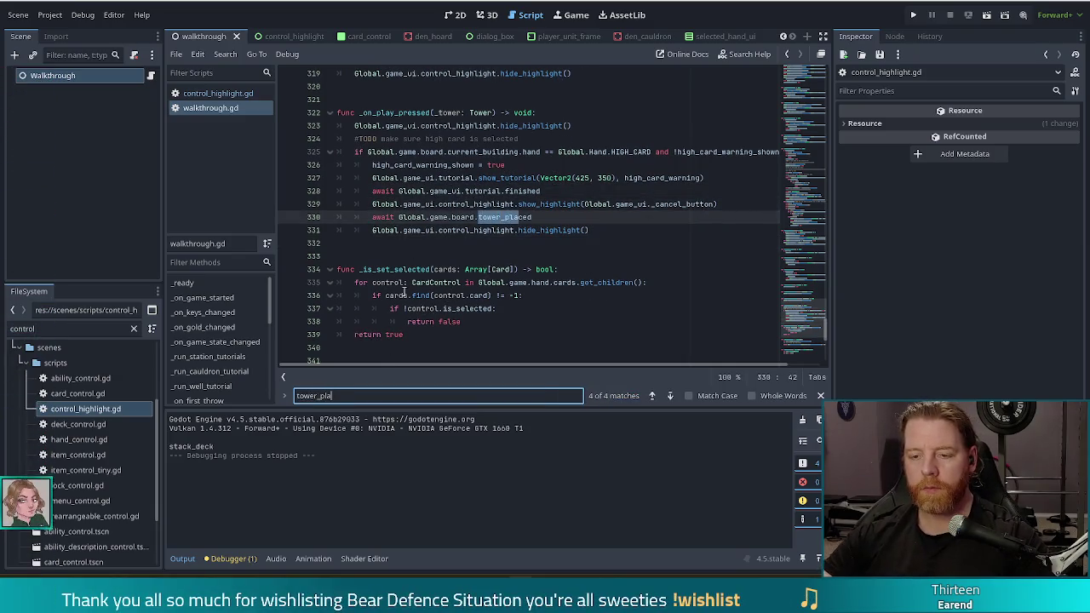
left_click(571, 230)
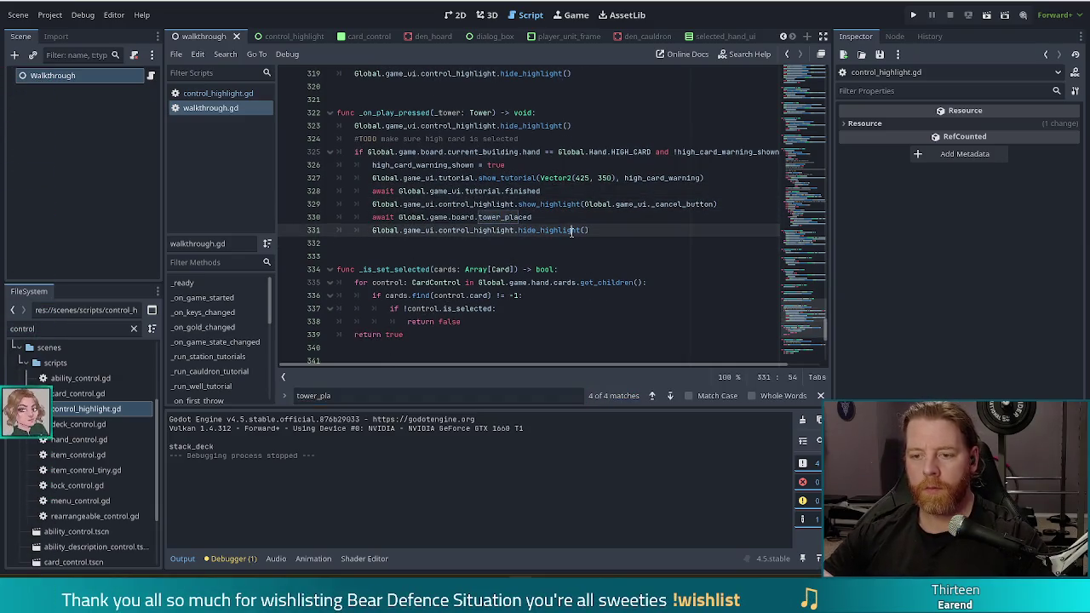
key("ctrl+Left")
key("ctrl+Left")
key("ctrl+Left")
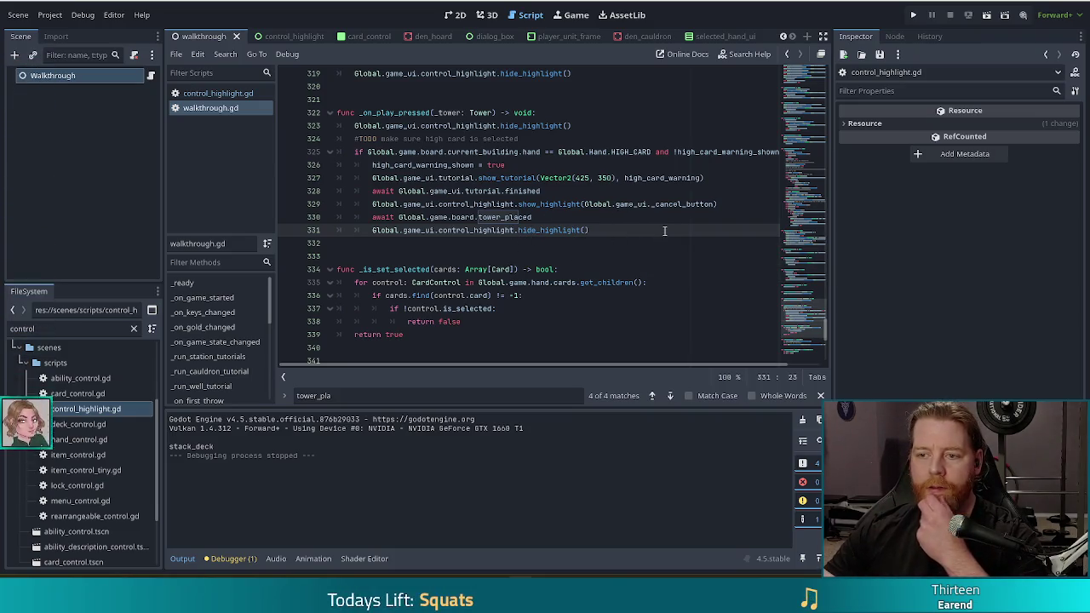
key("Up")
key("Up")
key("Up")
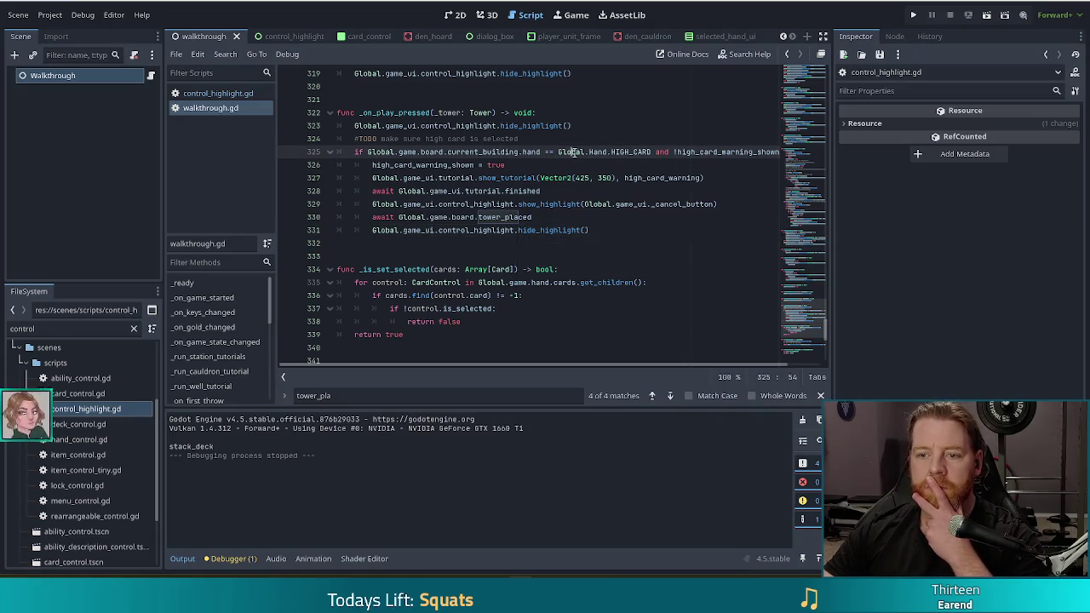
left_click(652, 396)
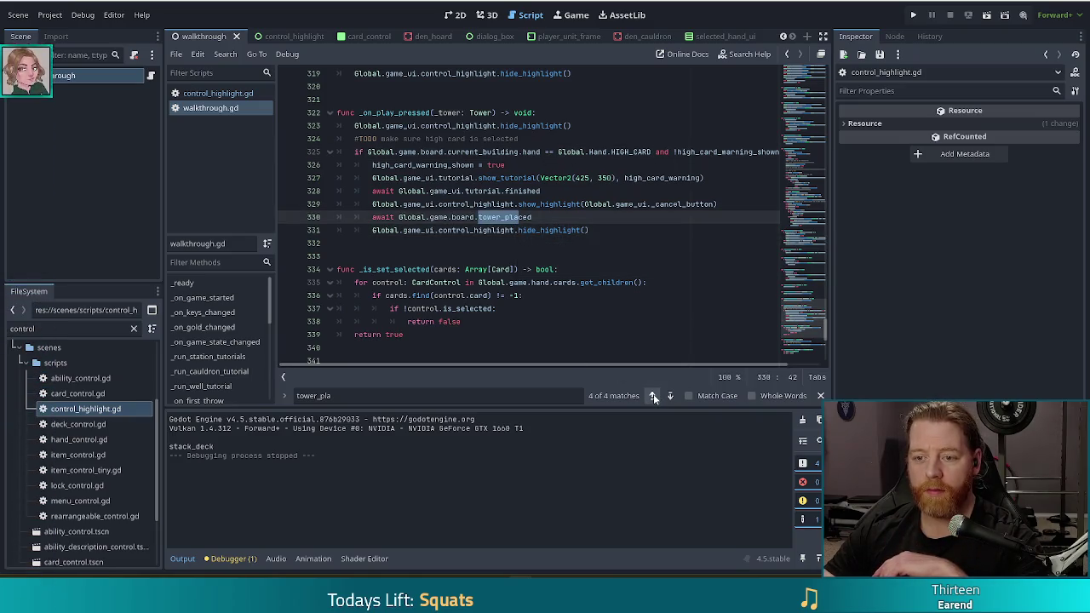
left_click(653, 396)
- Scroll through _on_tower_placed and select part of the wave-0 condition on line 279
left_click(451, 256)
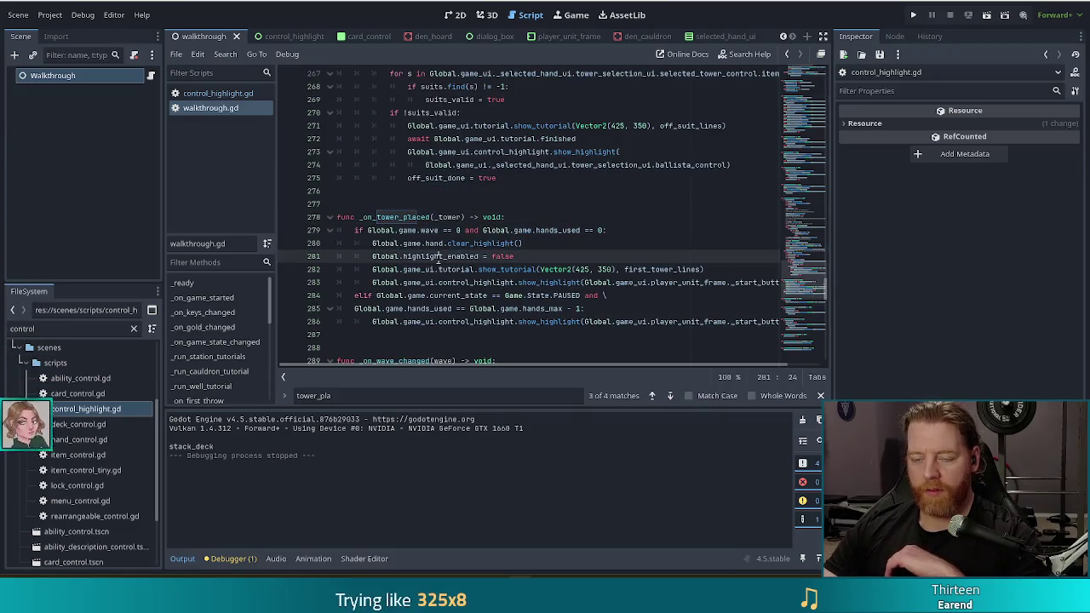
scroll(549, 289, "down", 1)
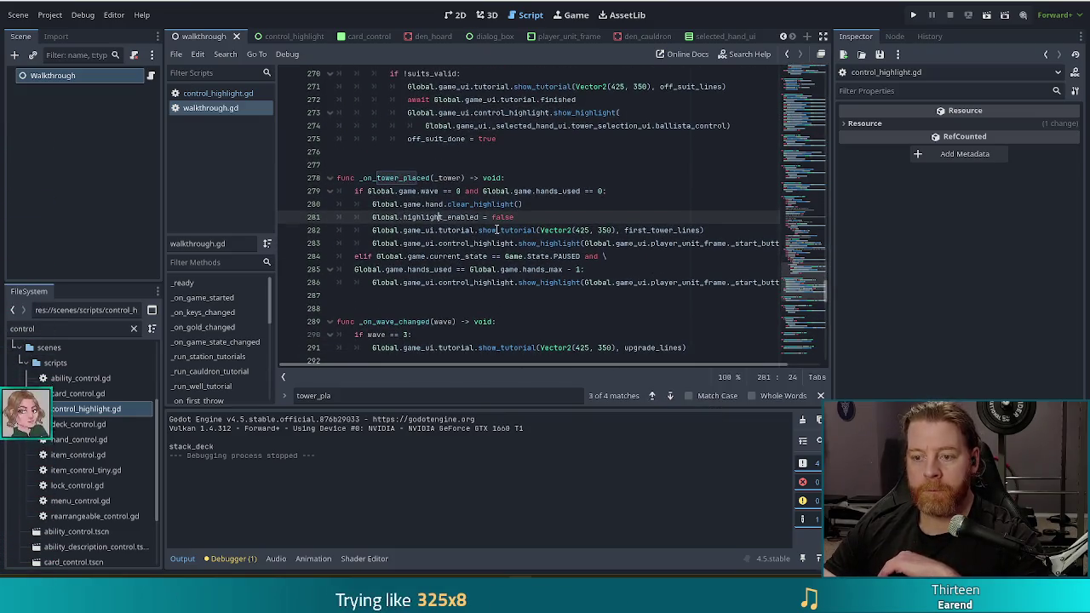
left_click(690, 230)
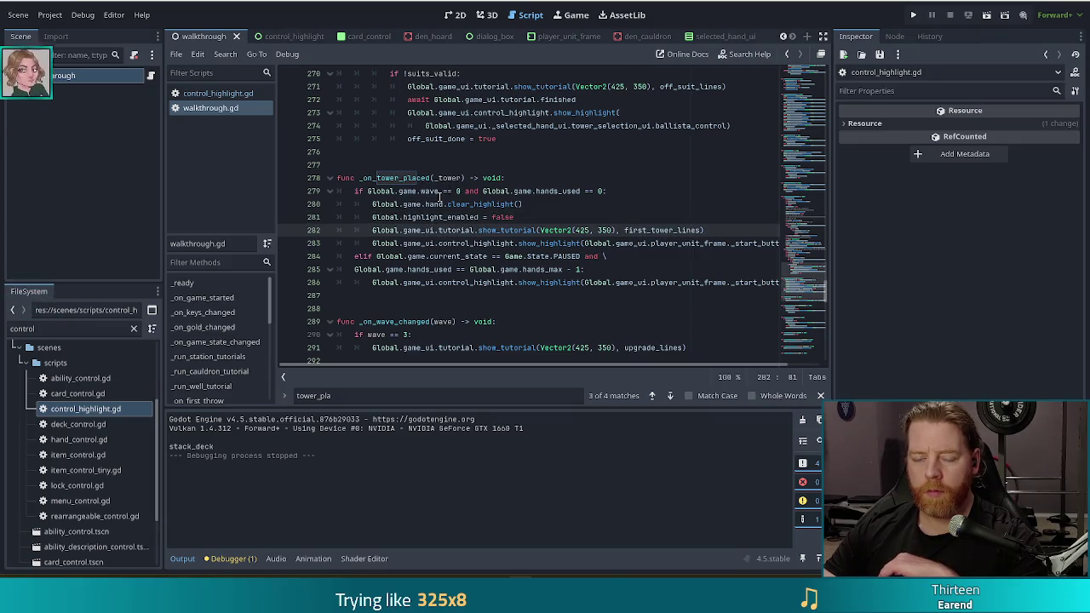
left_click(412, 191)
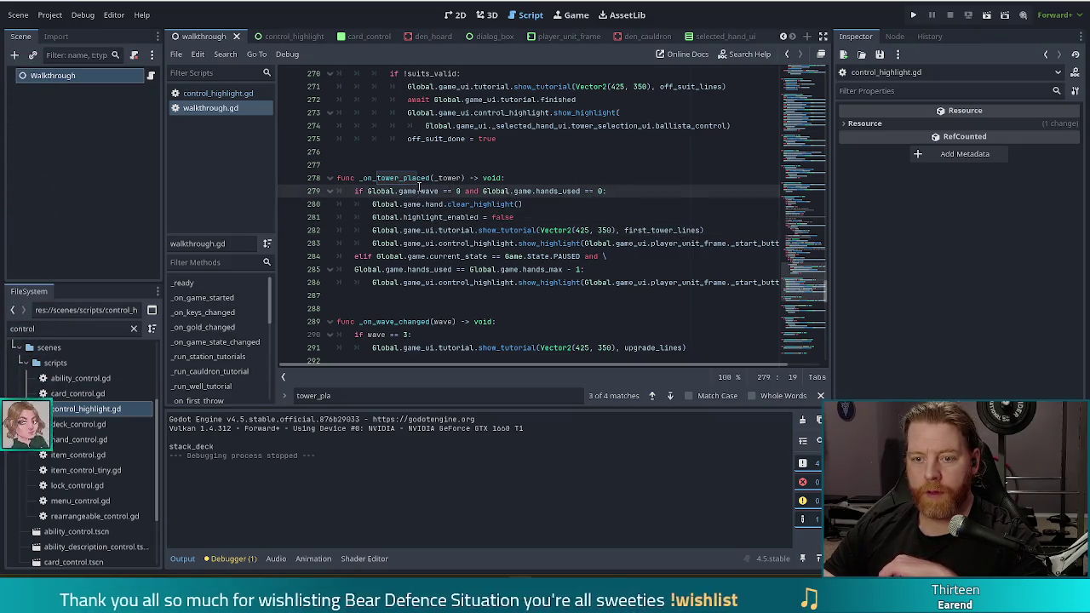
left_click_drag(412, 190, 512, 191)
- Append 'and Global.game.board.current_building != null' to line 279's condition and save the script
left_click(601, 190)
type("and ")
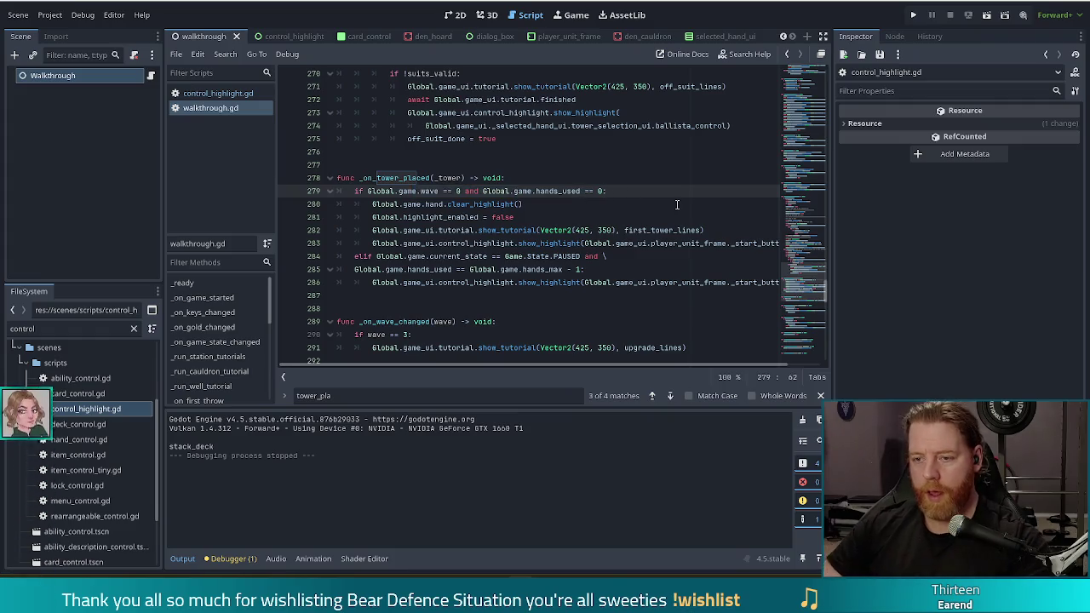
type("Global.")
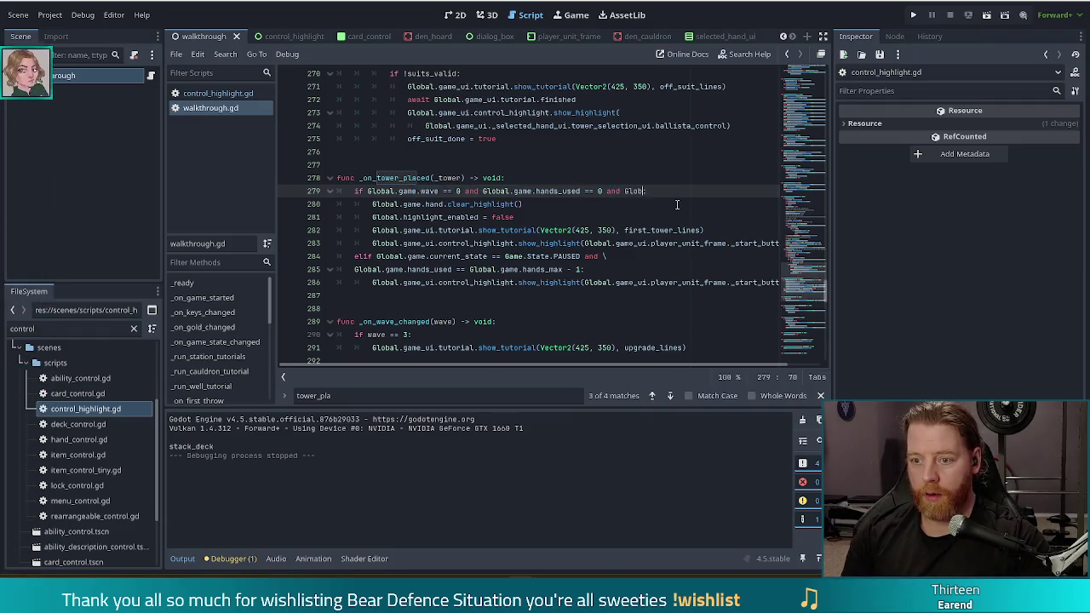
type("game.curr:")
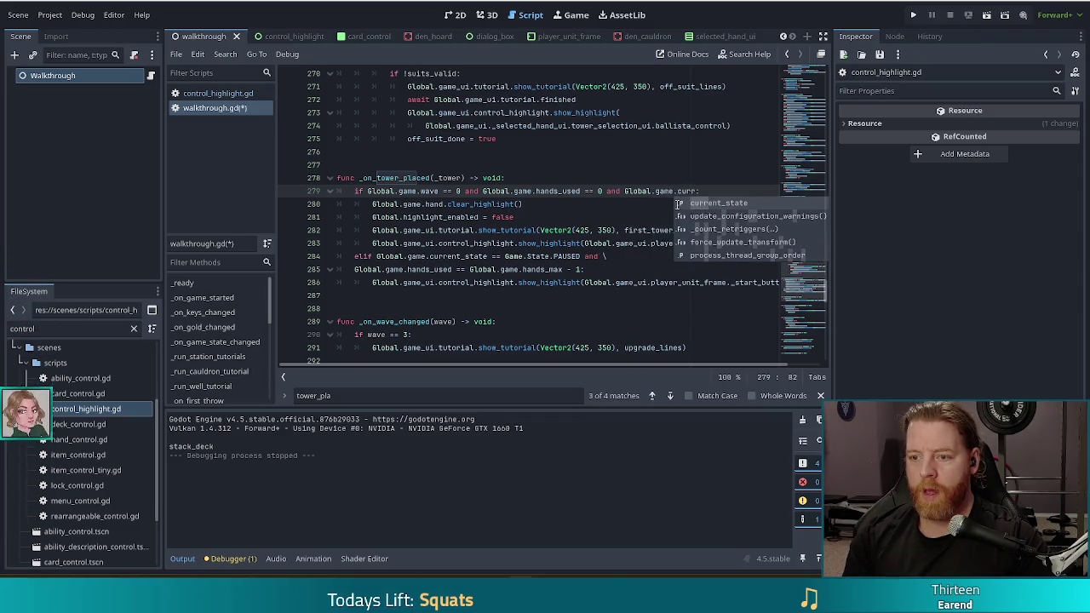
key("BackSpace")
key("BackSpace")
key("BackSpace")
type("board:")
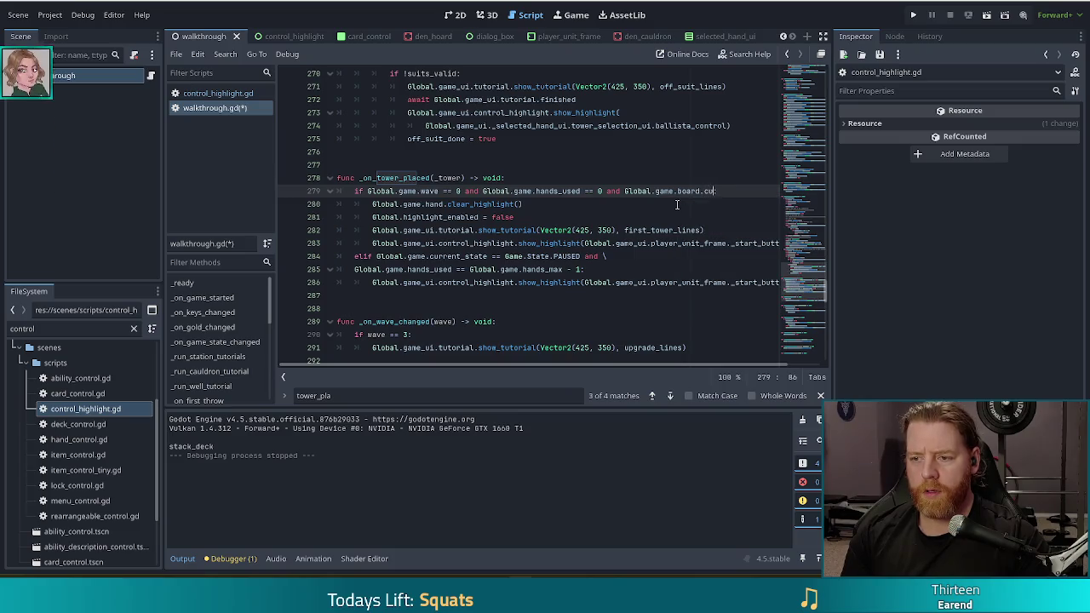
key("Return")
type("!")
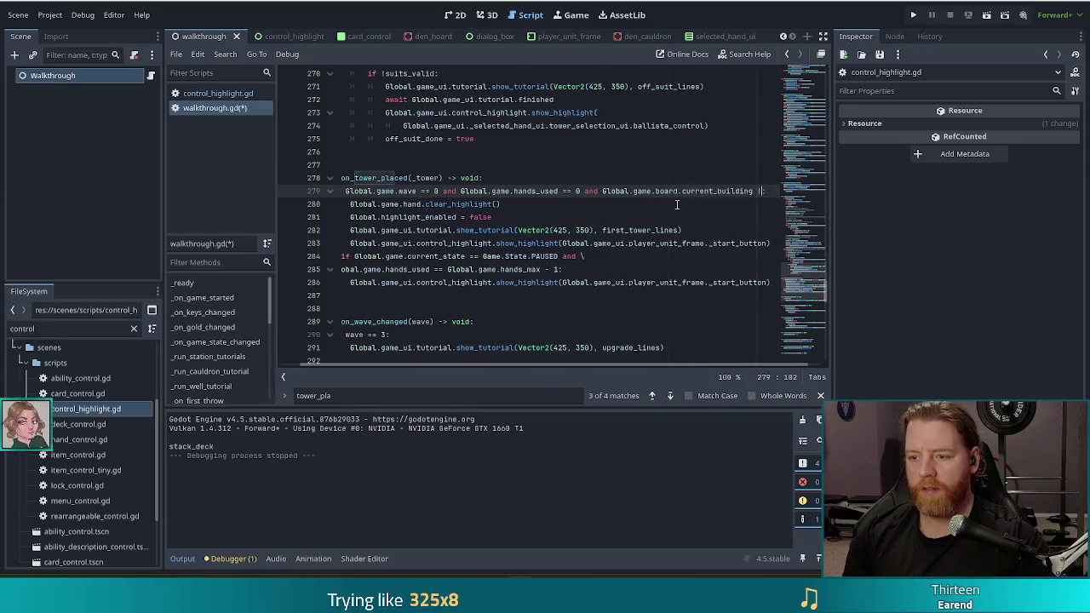
type("= null")
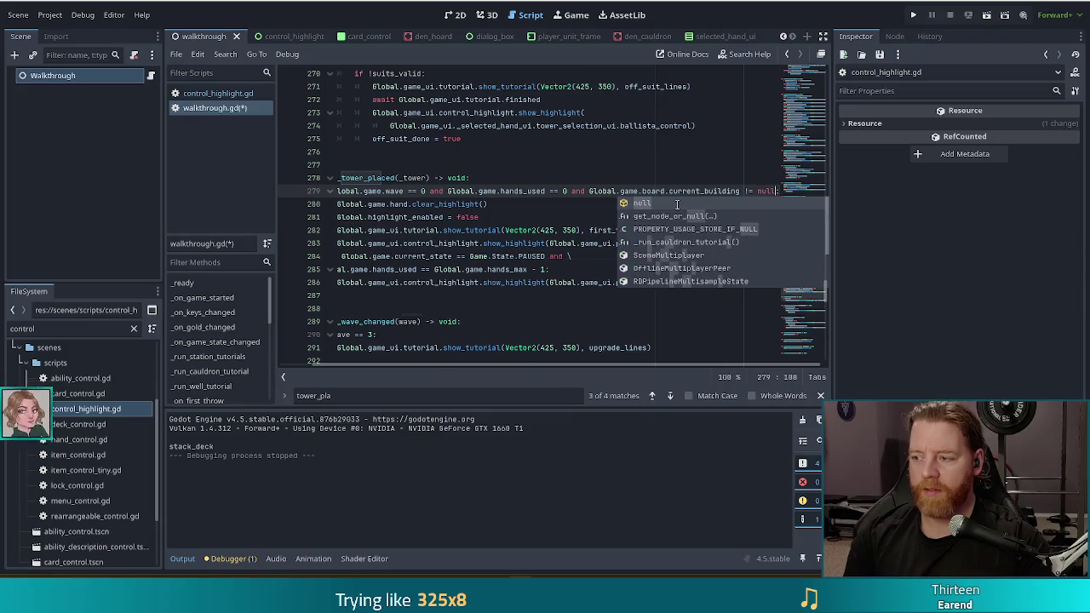
key("ctrl+s")
- Close the find bar, review lines 280–284, and launch the project to test the tutorial
right_click(742, 207)
key("Escape")
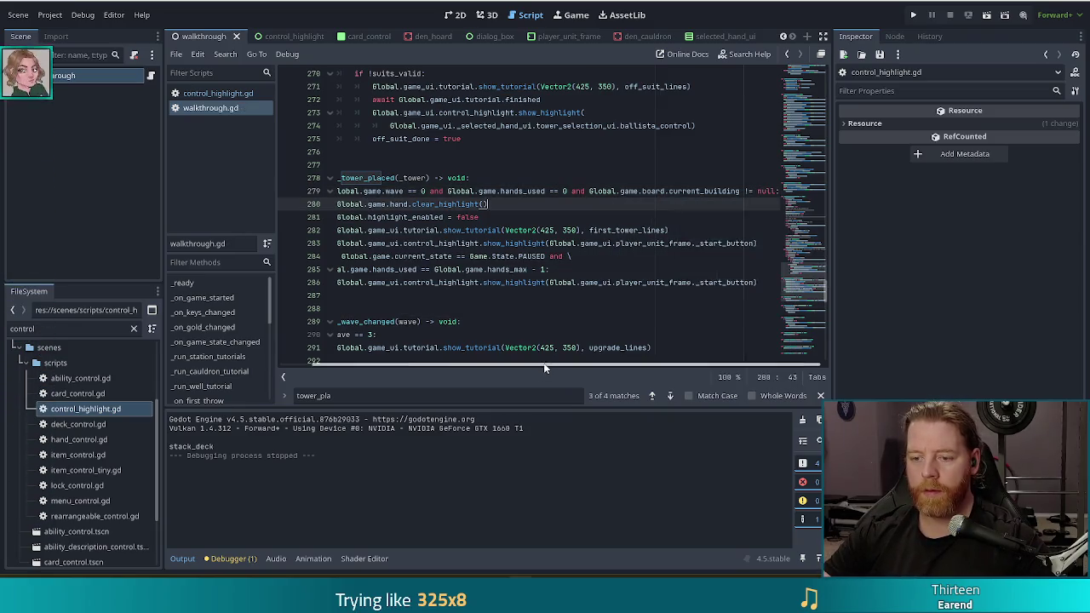
left_click_drag(338, 229, 410, 351)
left_click(537, 205)
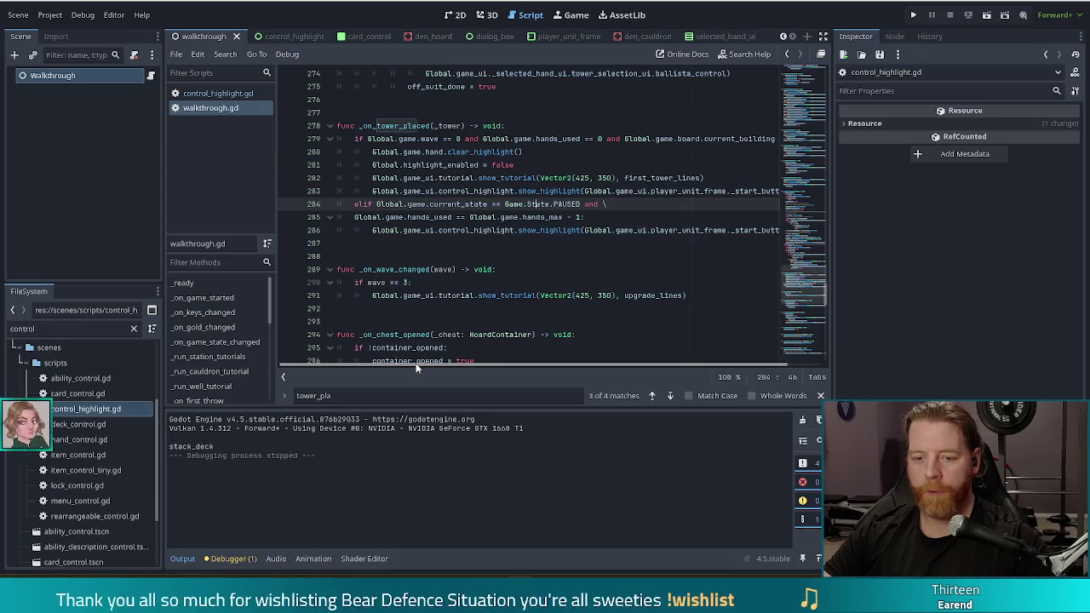
key("Escape")
left_click(551, 204)
scroll(434, 203, "up", 2)
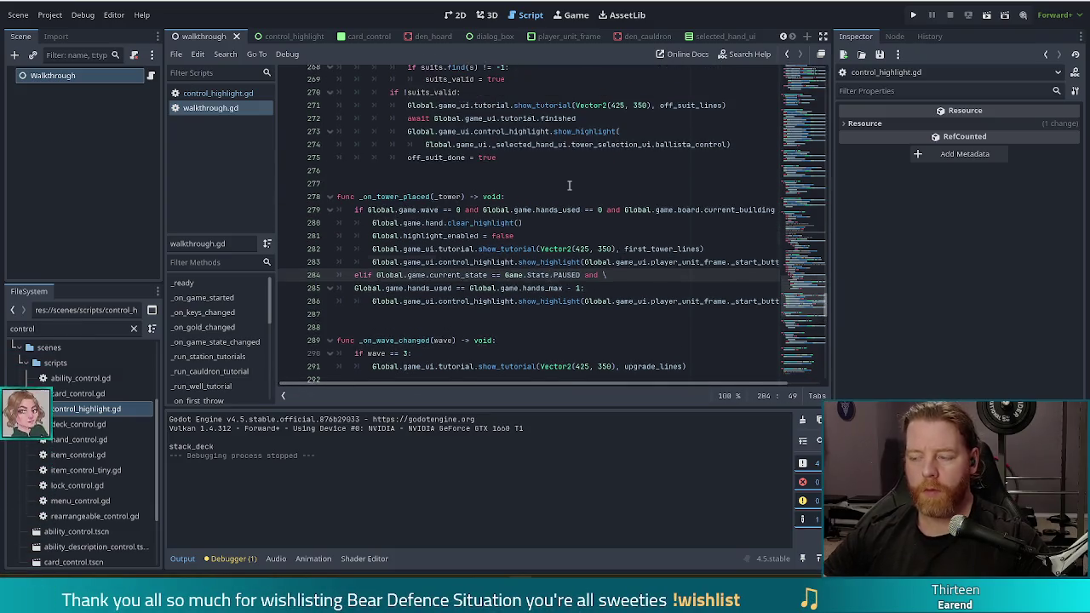
key("Up")
key("Up")
key("Up")
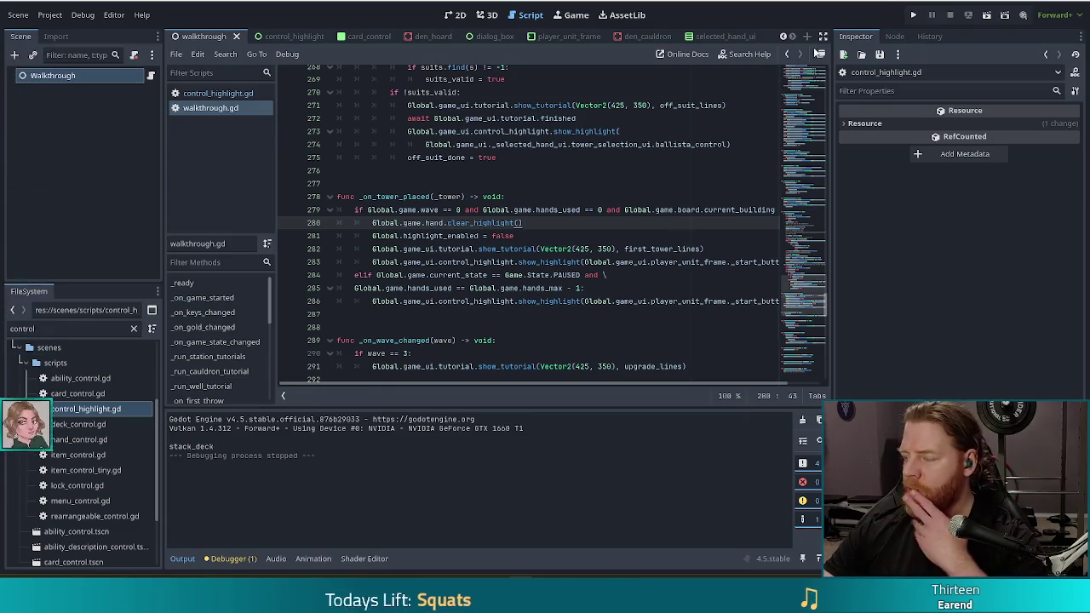
left_click(915, 17)
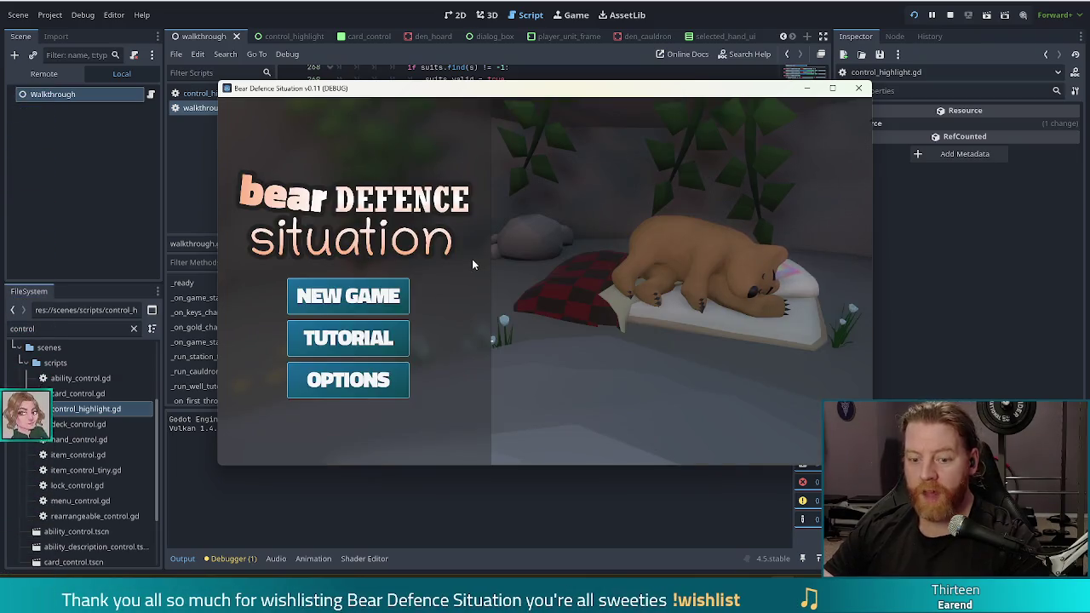
- Start TUTORIAL, advance the intro dialogs, and buy the Key in the shop
left_click(358, 342)
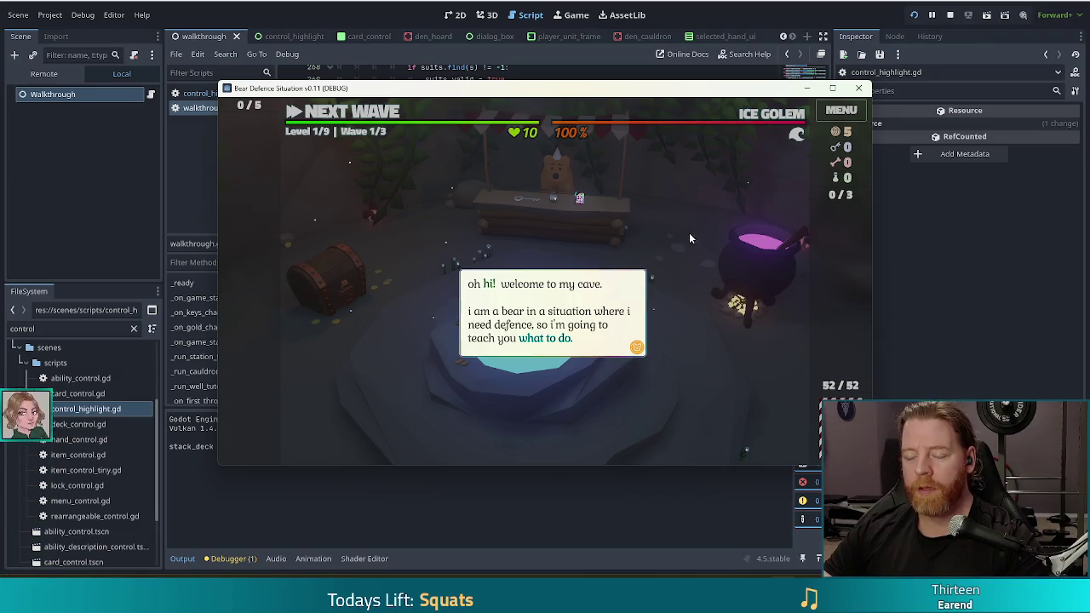
left_click(689, 237)
left_click(692, 233)
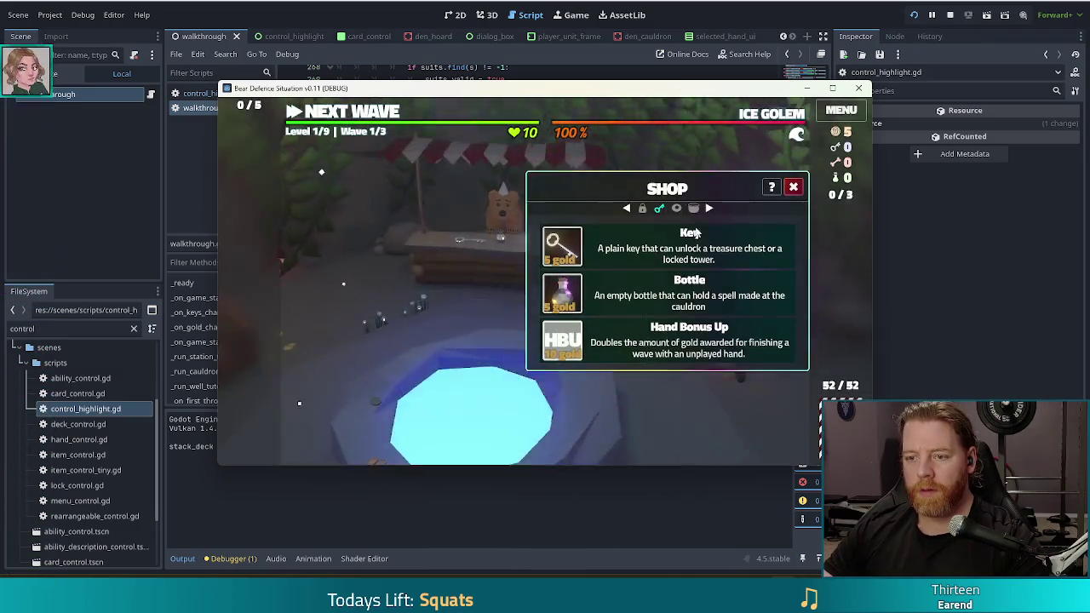
left_click(626, 251)
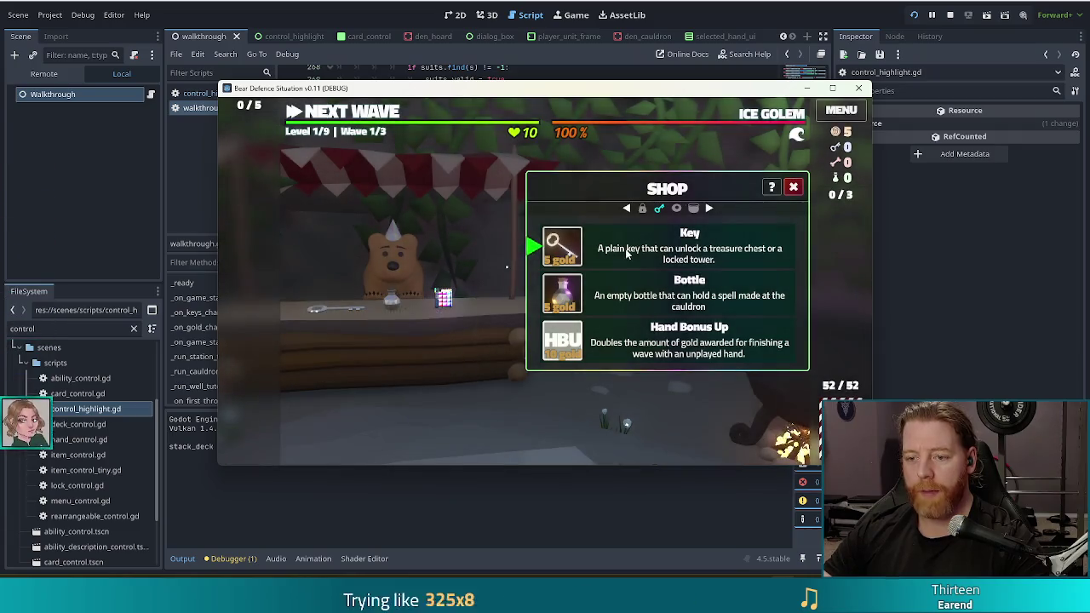
left_click(625, 252)
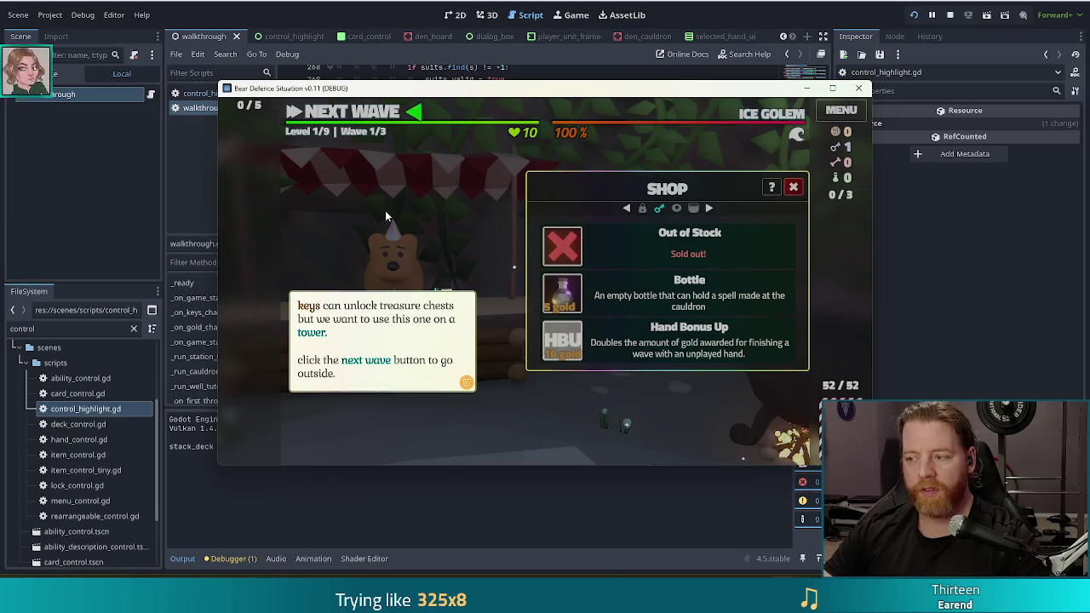
- Go outside for the next wave, play the three marked cards, then cancel tower placement
left_click(358, 115)
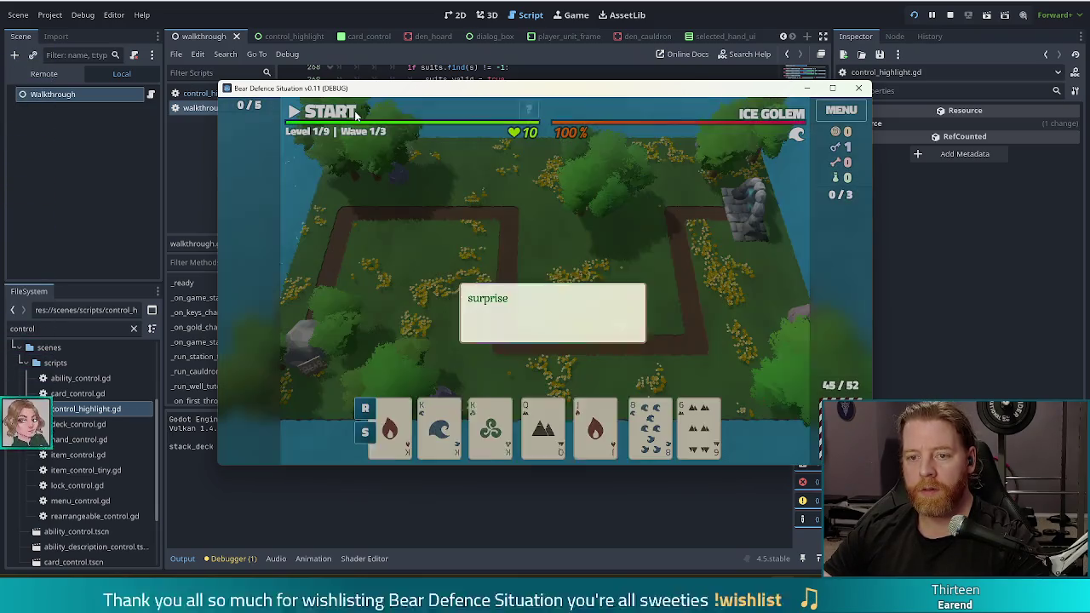
left_click(394, 286)
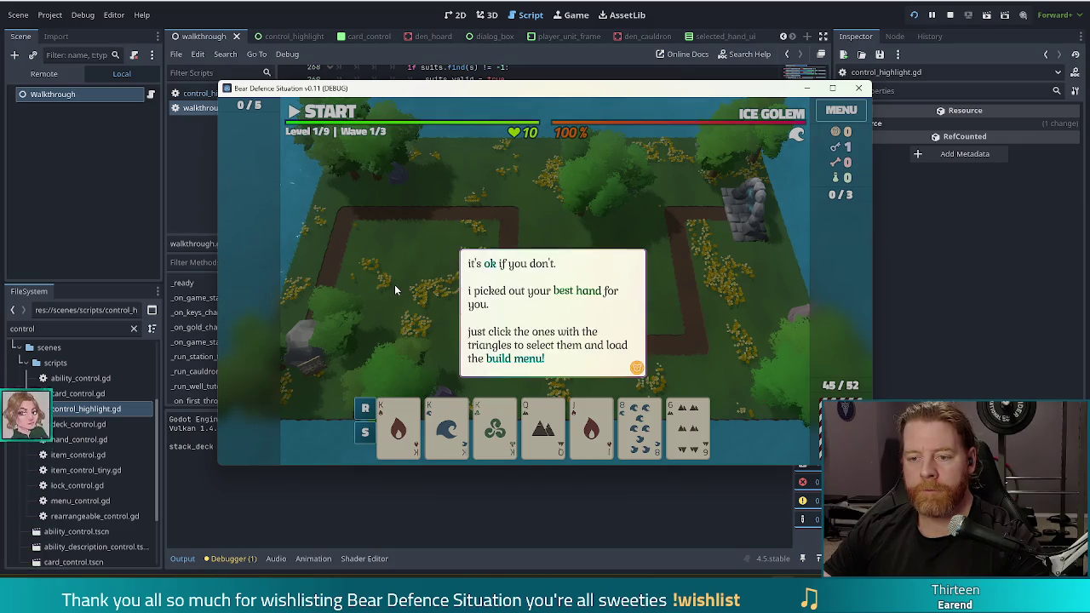
left_click(394, 290)
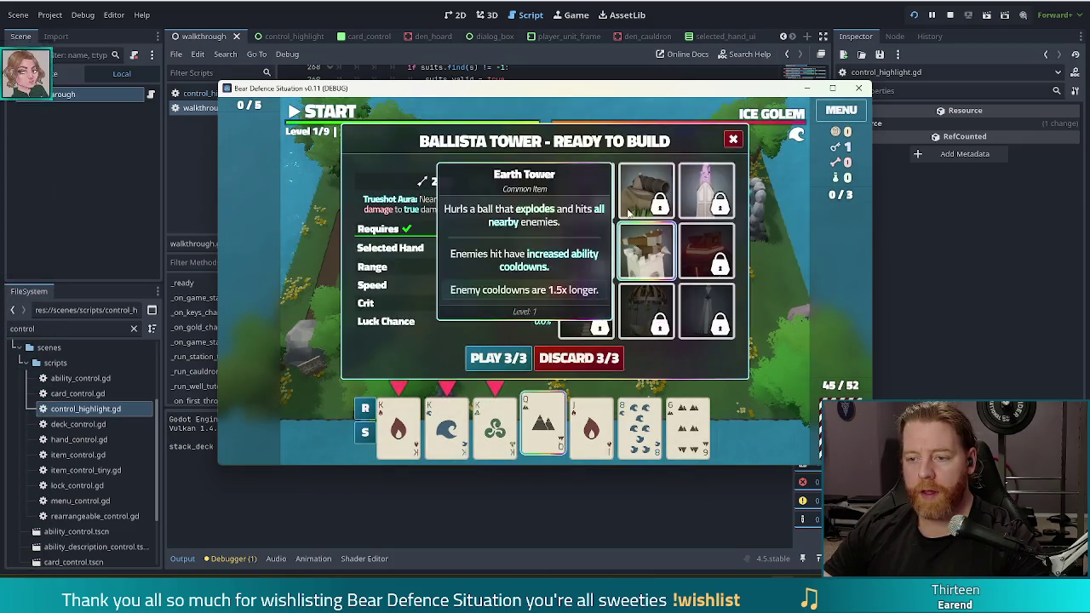
left_click(498, 358)
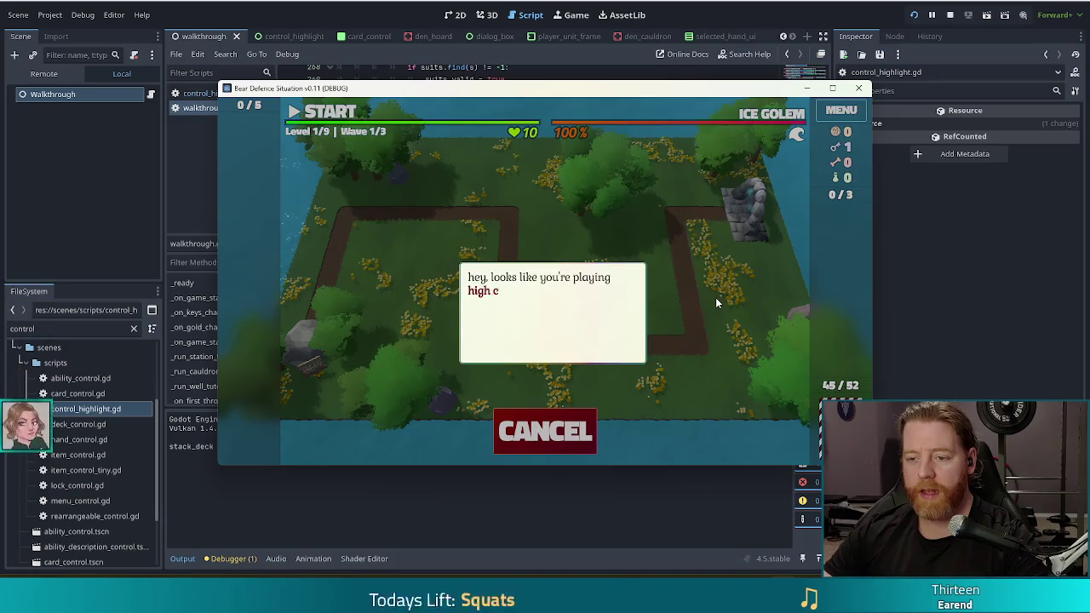
left_click(712, 303)
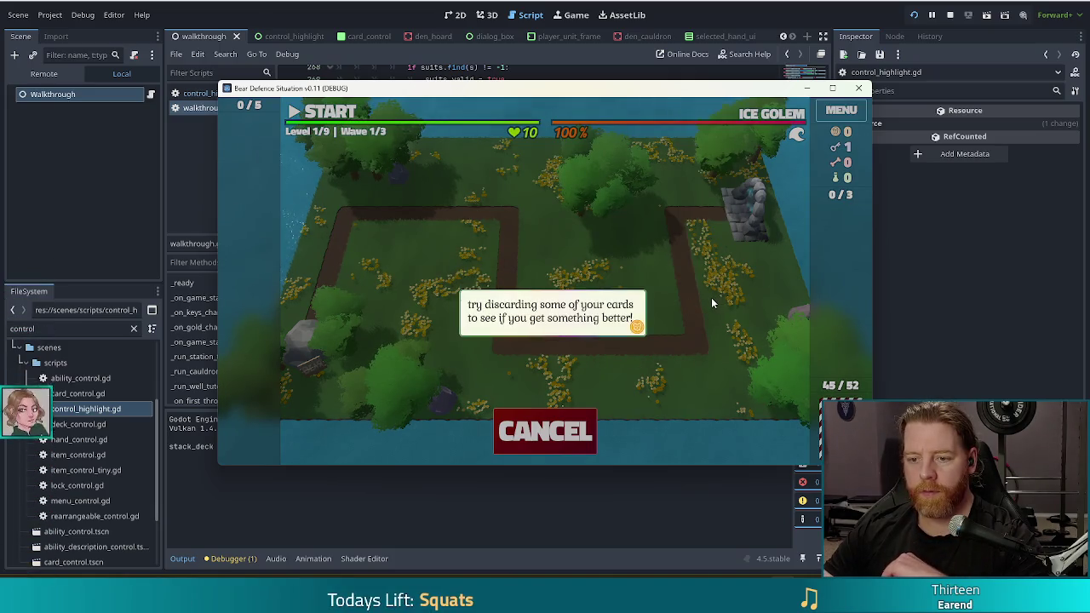
left_click(712, 302)
left_click(544, 431)
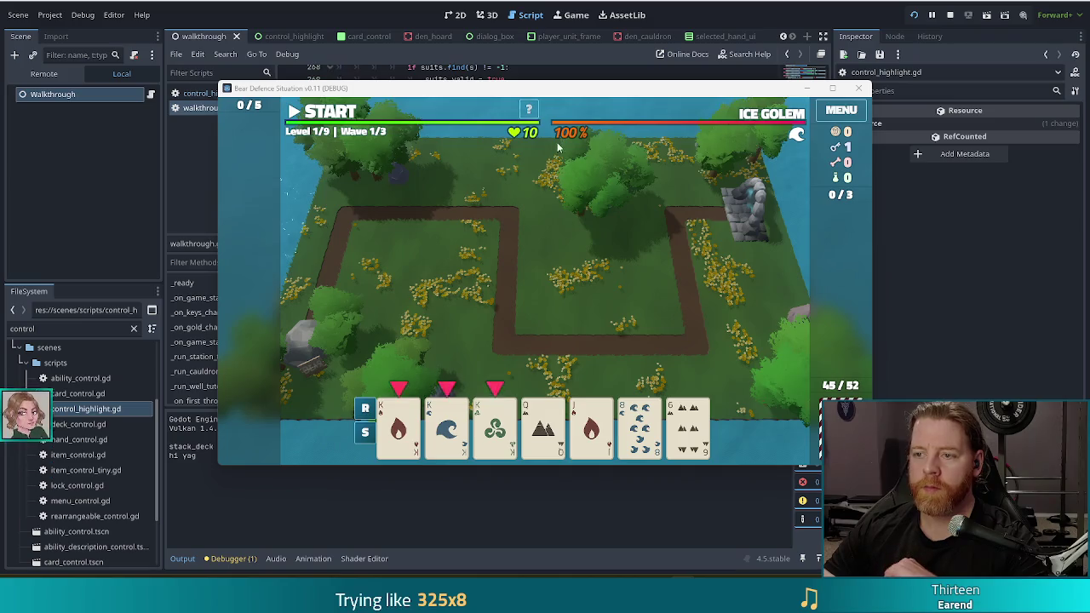
- Nudge the game window left, then drag the Steam store browser over the Godot editor
mouse_move(743, 92)
left_mouse_down()
mouse_move(685, 92)
mouse_move(699, 76)
left_mouse_up()
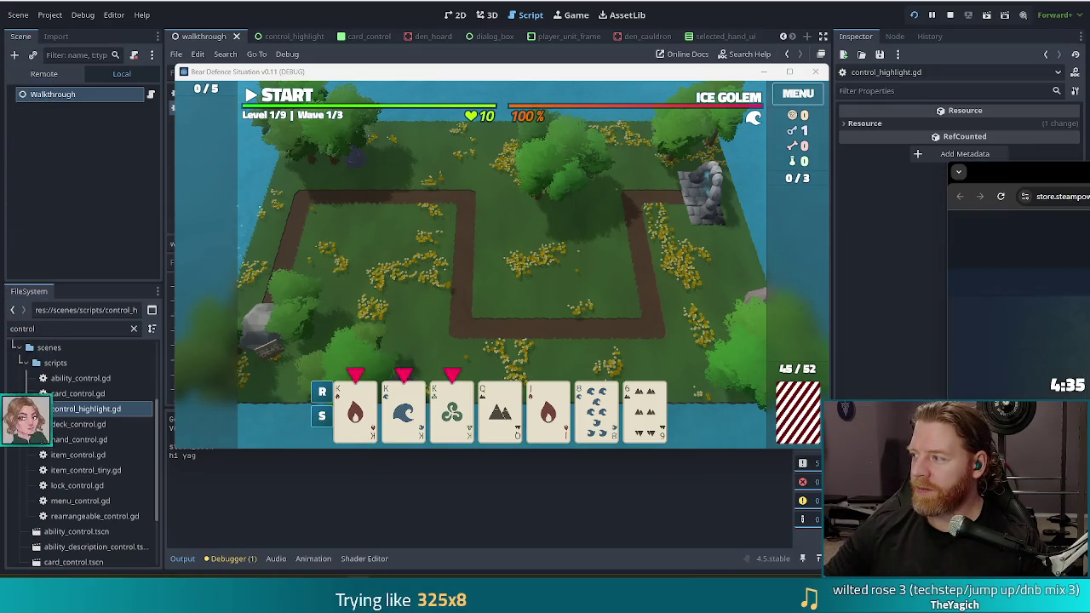
mouse_move(1021, 166)
left_mouse_down()
mouse_move(744, 199)
mouse_move(672, 78)
mouse_move(673, 1)
left_mouse_up()
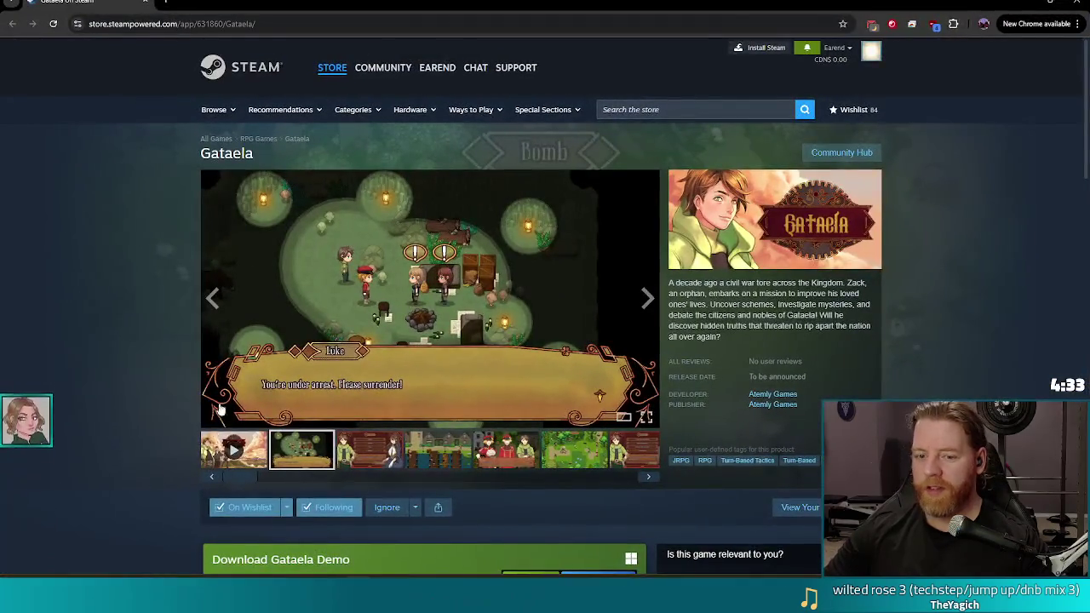
- Play Gataela's first trailer and switch the media viewer to full screen
left_click(237, 451)
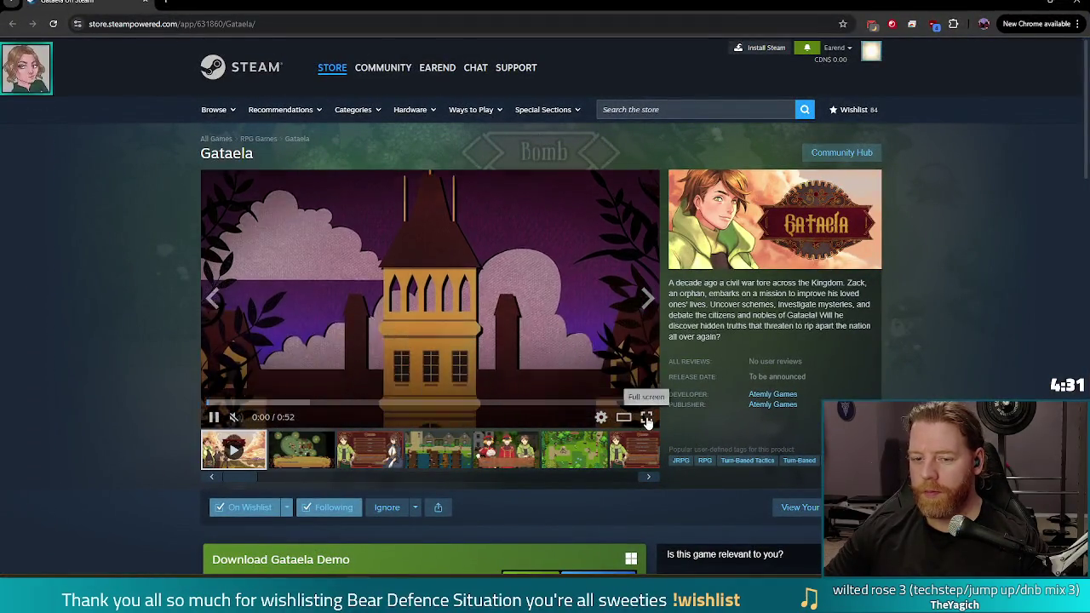
left_click(645, 417)
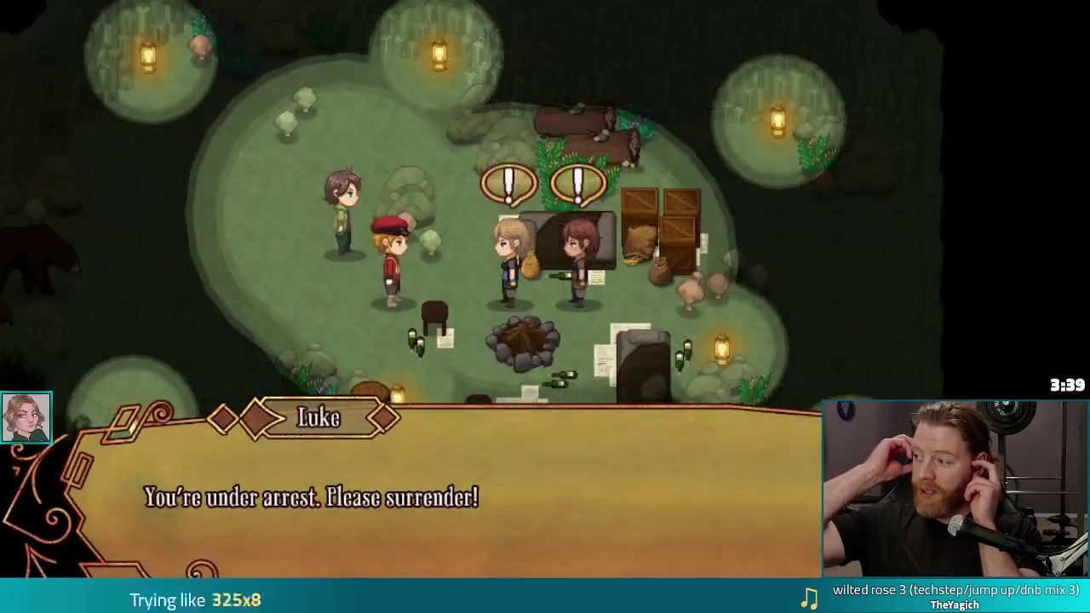
- Leave full-screen viewing of the Gataela screenshot with Esc
mouse_move(1027, 369)
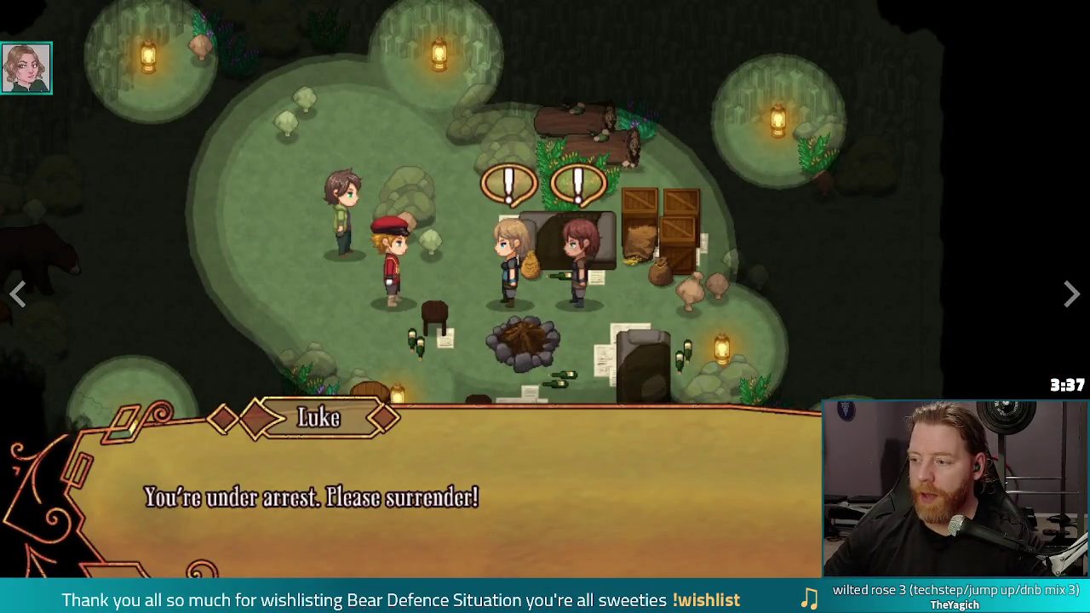
key("Escape")
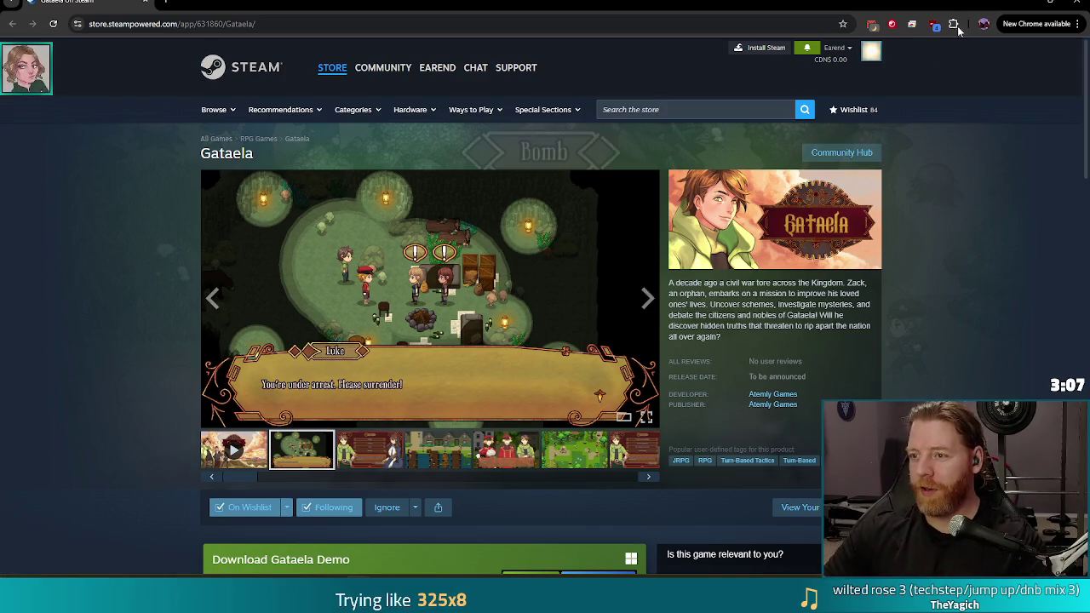
- Minimize Chrome to bring back the Godot editor and the running game
mouse_move(1061, 13)
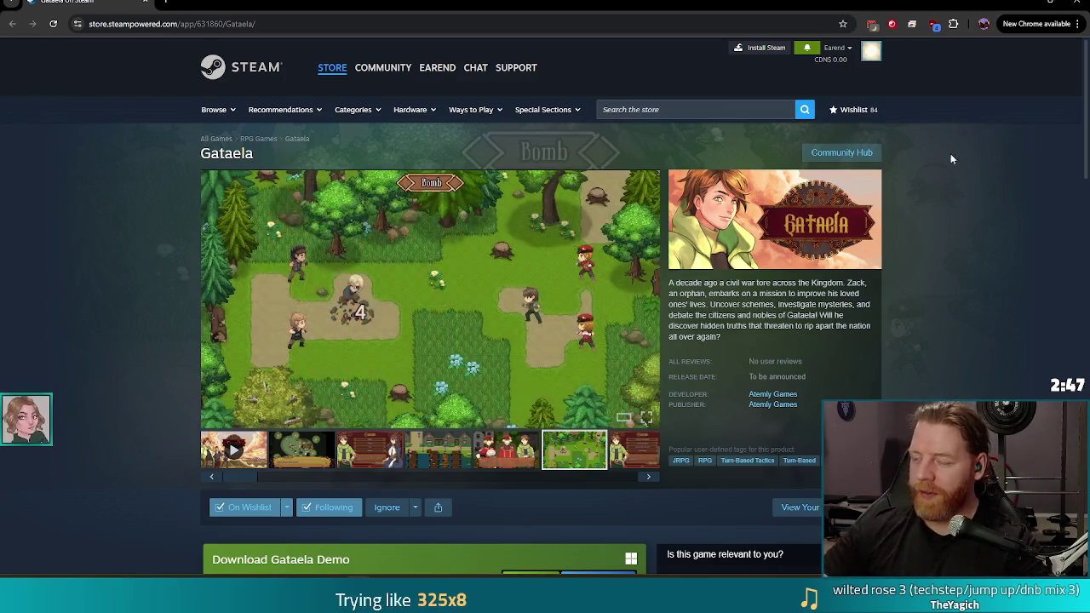
left_click(1077, 4)
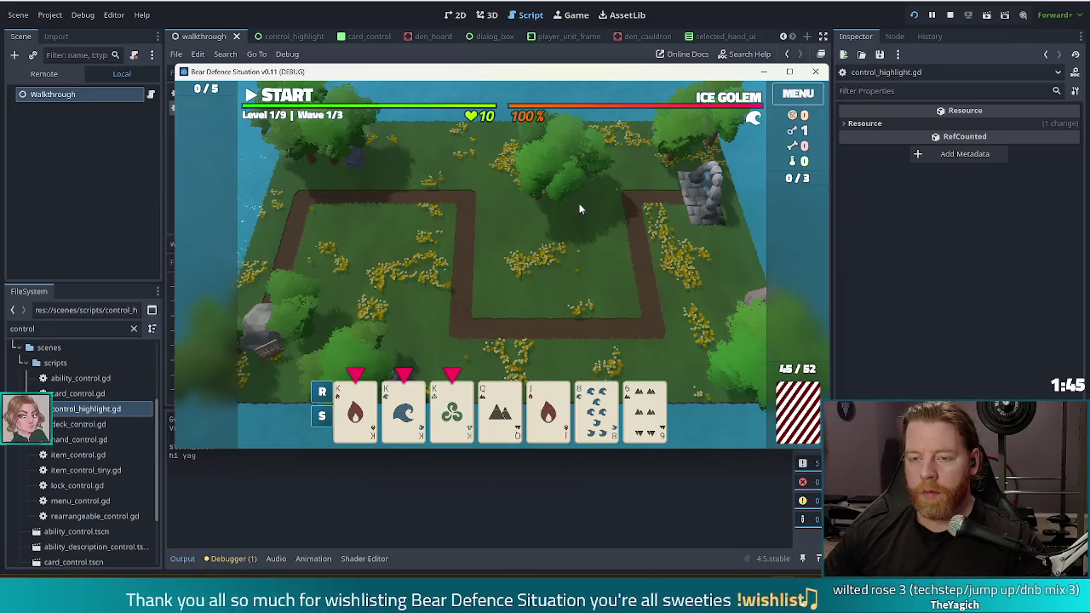
- Show walkthrough.gd in the script editor, then switch to Chrome with The Isle's store page
left_click(232, 38)
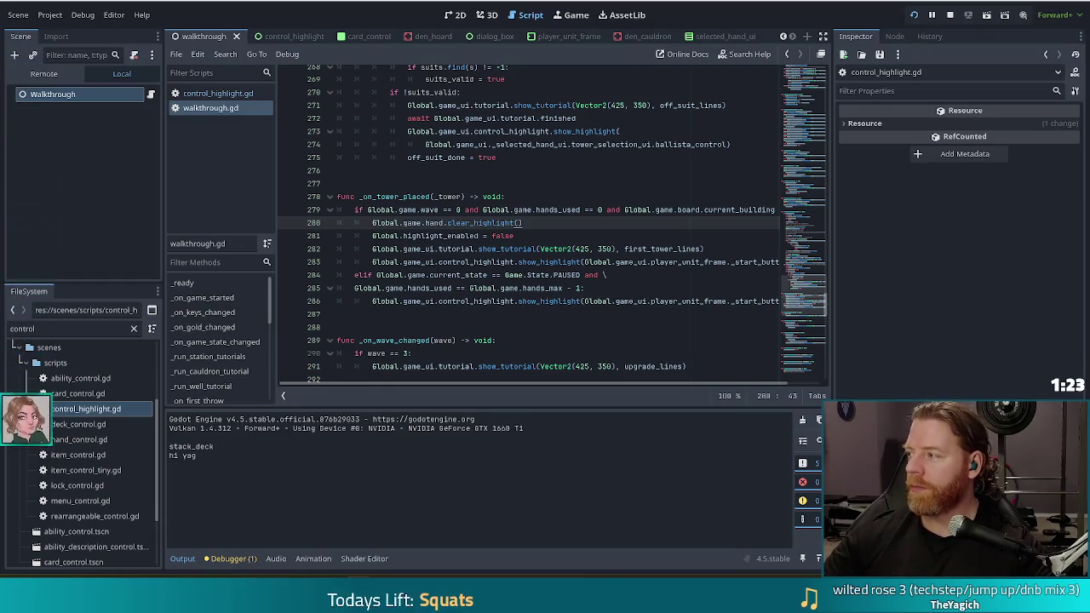
key("alt+Tab")
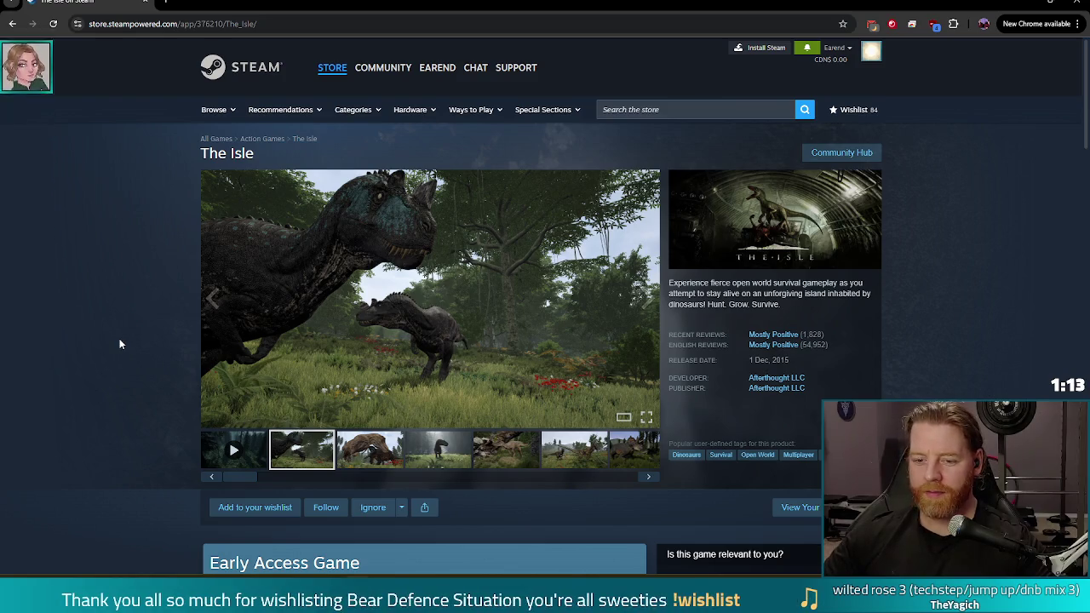
- Scroll through The Isle's store page and expand the full About This Game description
scroll(103, 341, "down", 2)
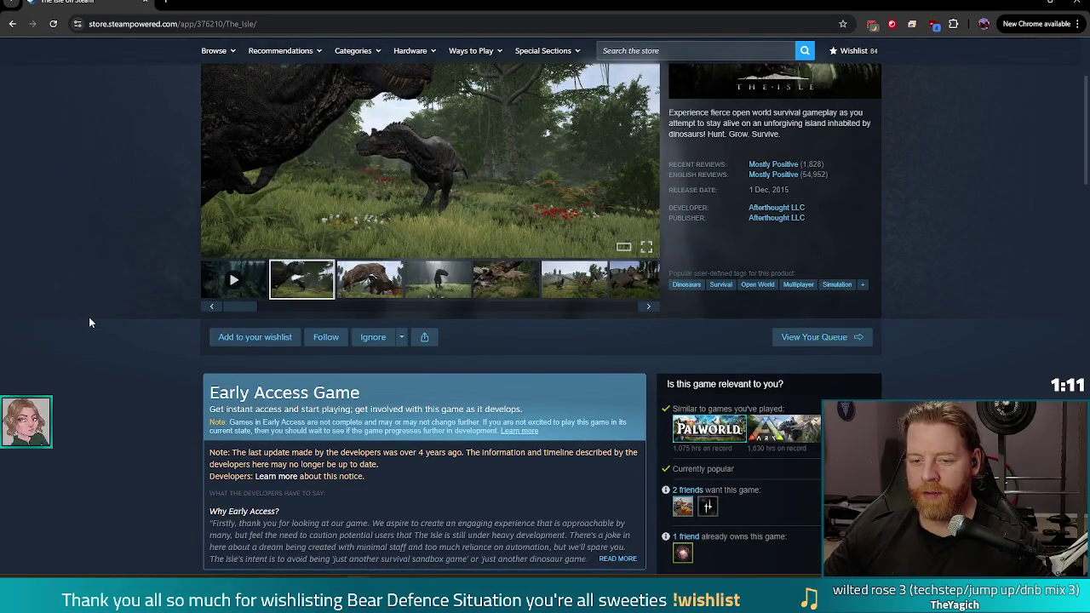
scroll(153, 408, "down", 2)
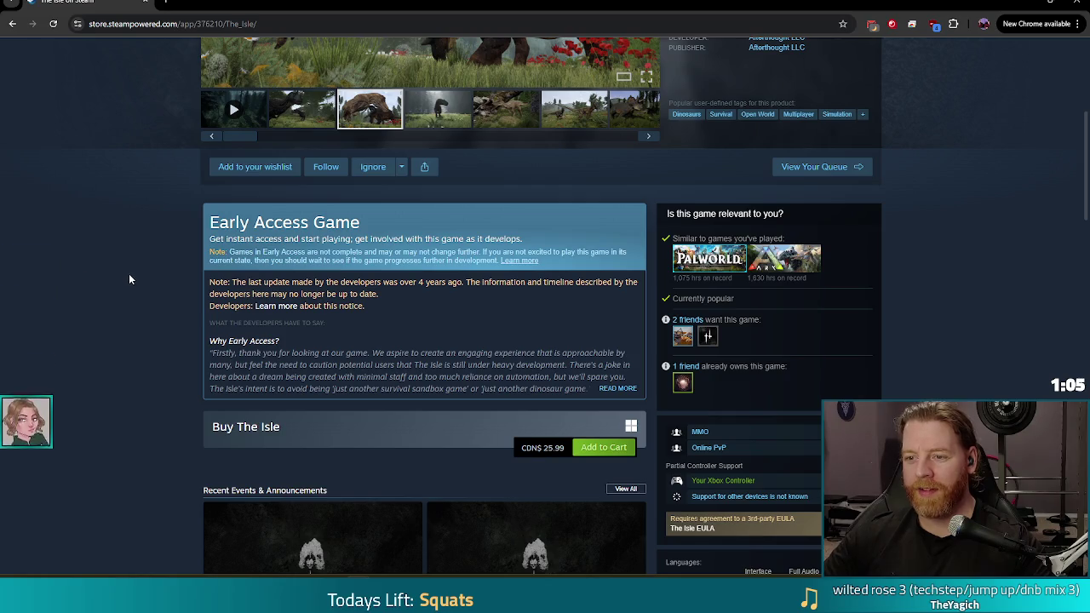
scroll(165, 350, "down", 4)
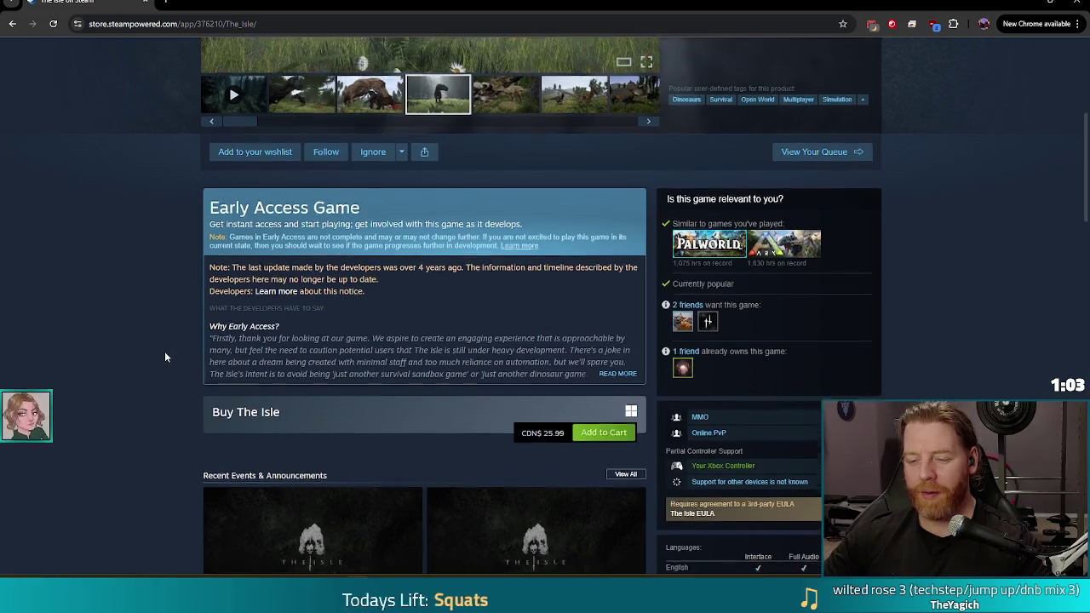
scroll(160, 348, "down", 3)
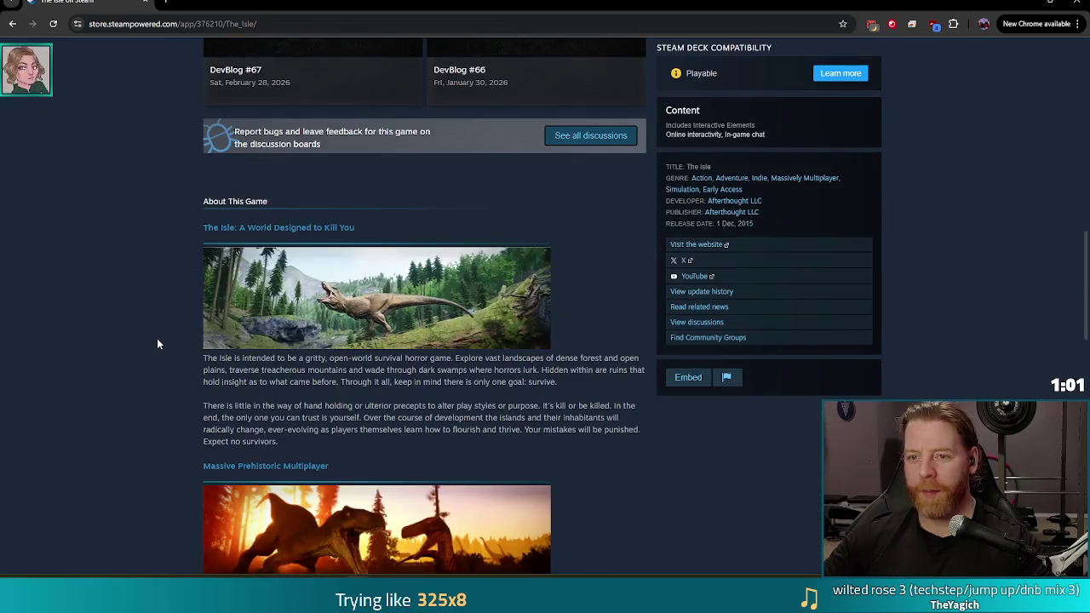
scroll(158, 340, "up", 3)
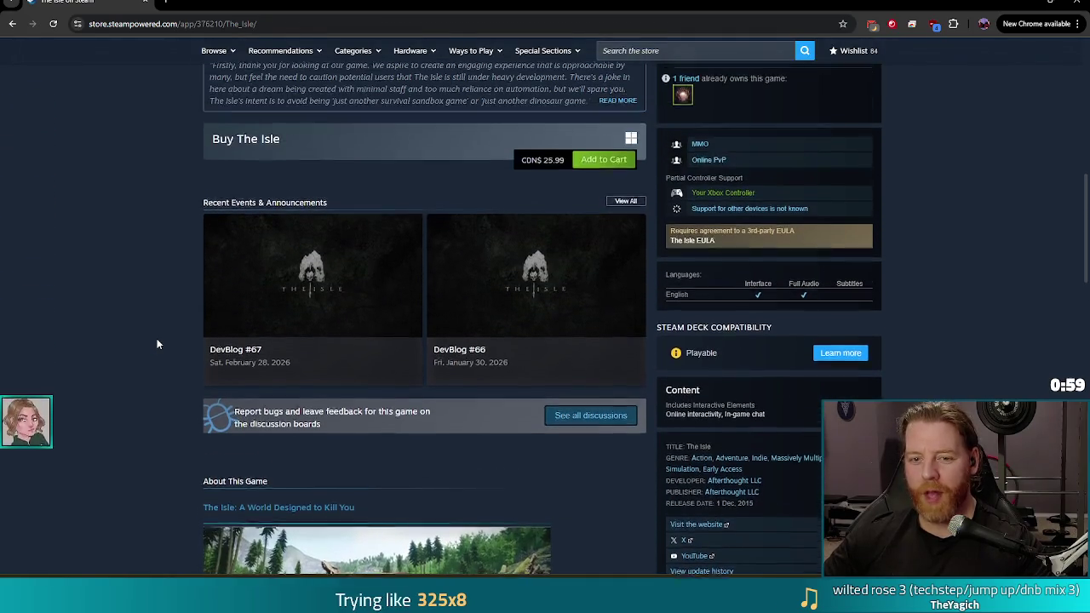
scroll(157, 344, "up", 1)
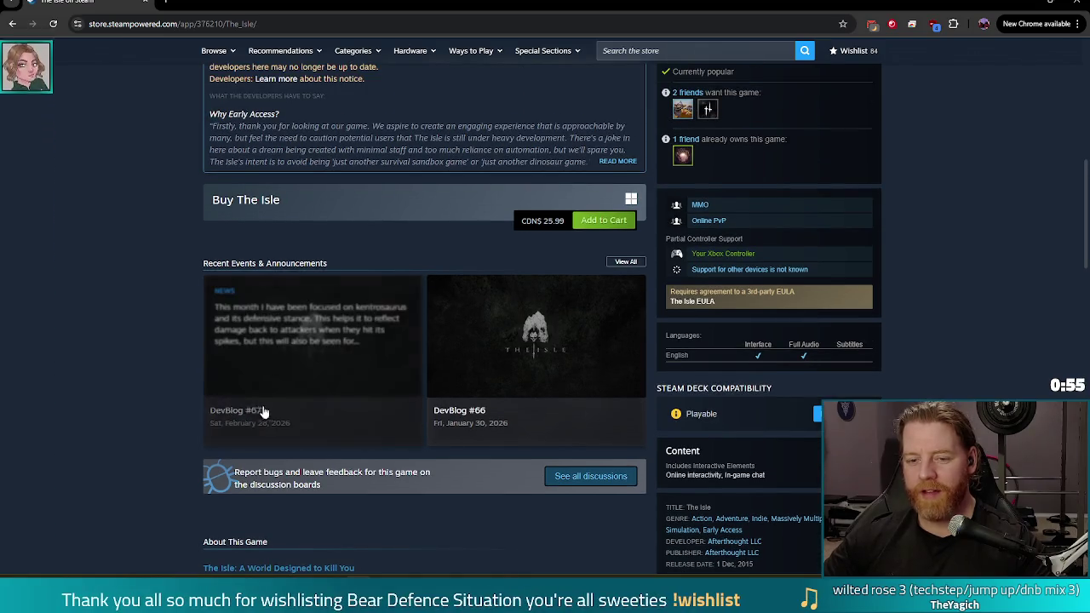
scroll(328, 400, "up", 3)
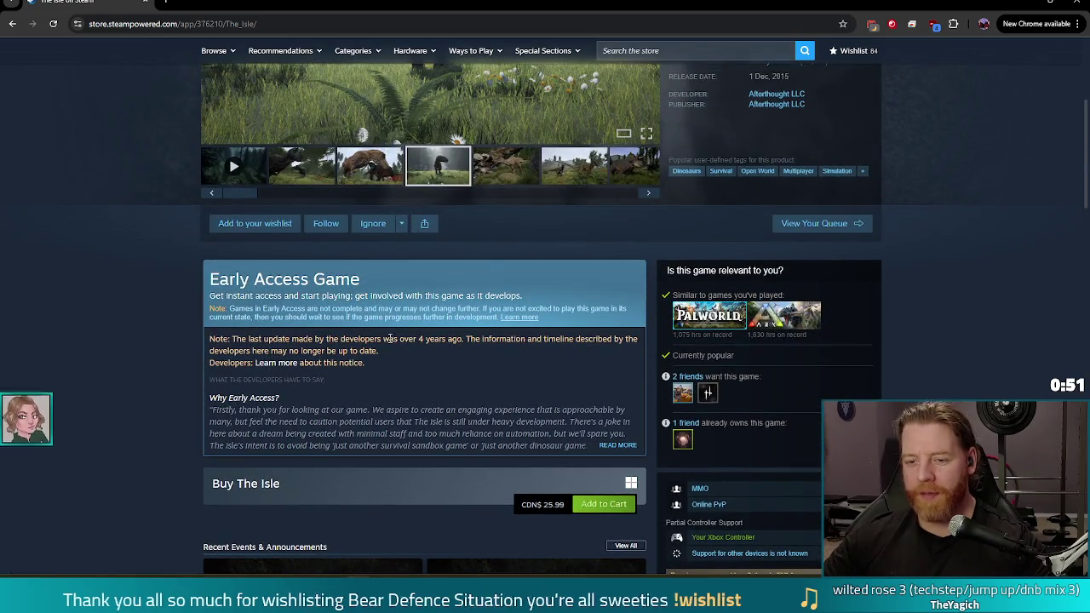
scroll(430, 347, "down", 3)
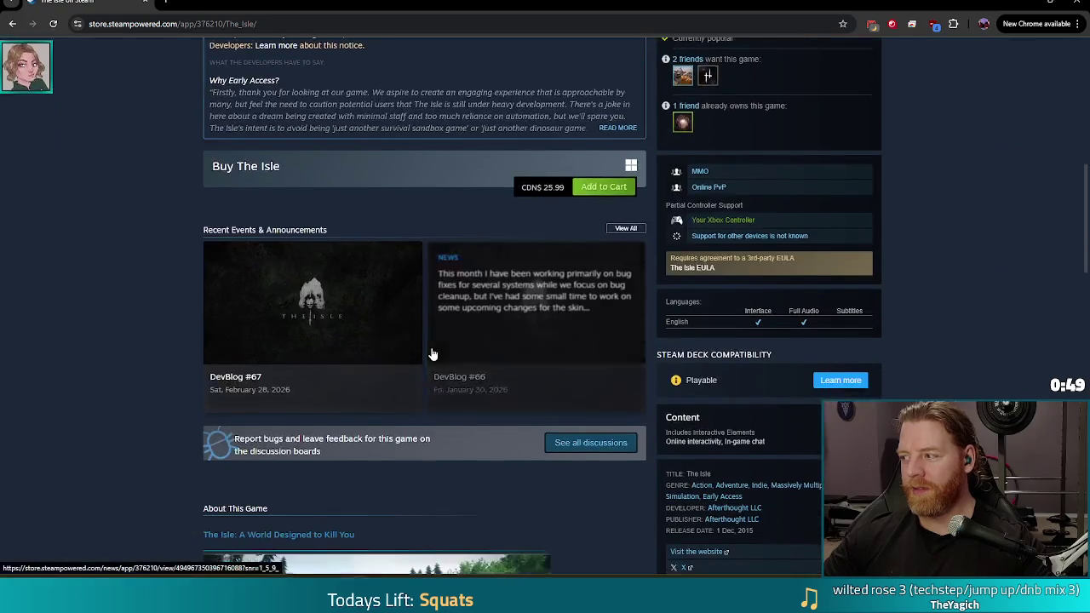
scroll(431, 354, "down", 1)
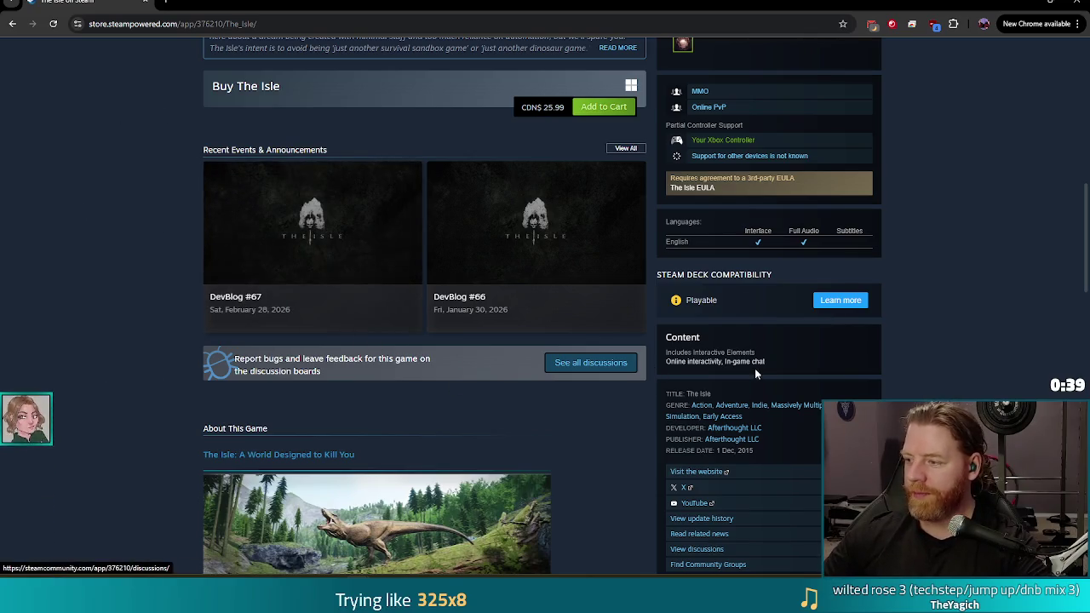
scroll(201, 340, "down", 3)
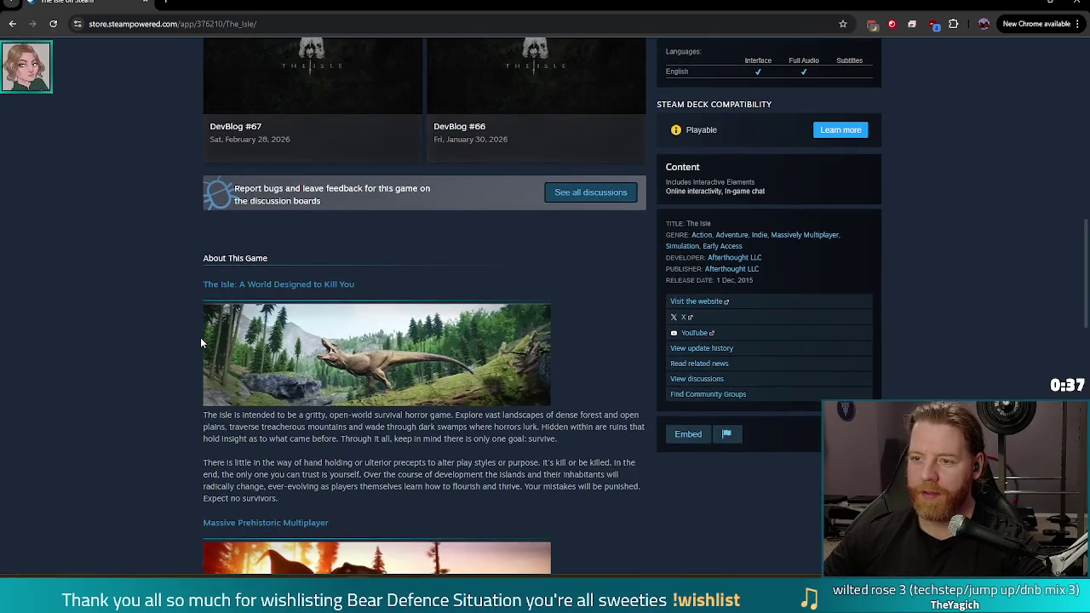
scroll(201, 341, "up", 1)
scroll(201, 340, "down", 3)
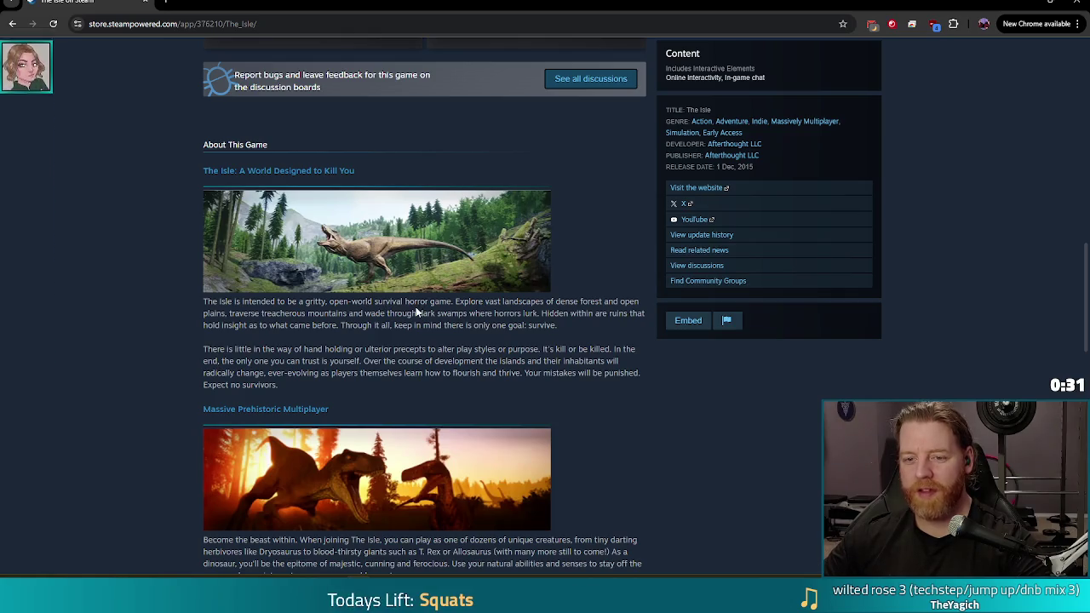
scroll(510, 255, "down", 4)
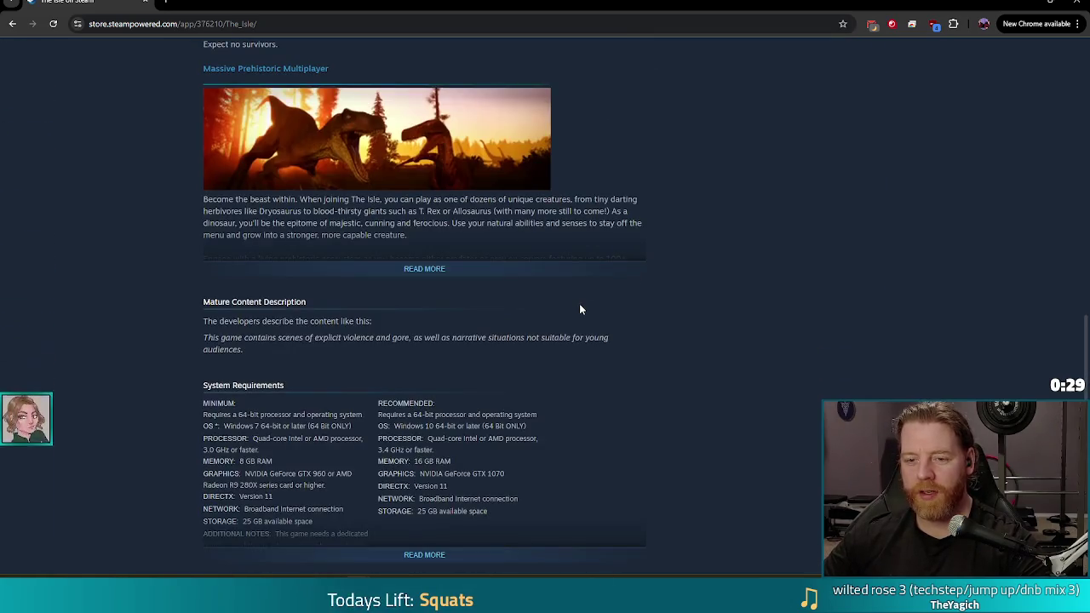
left_click(421, 270)
- Scroll down to System Requirements, expand them with READ MORE, then scroll back up
scroll(633, 295, "down", 3)
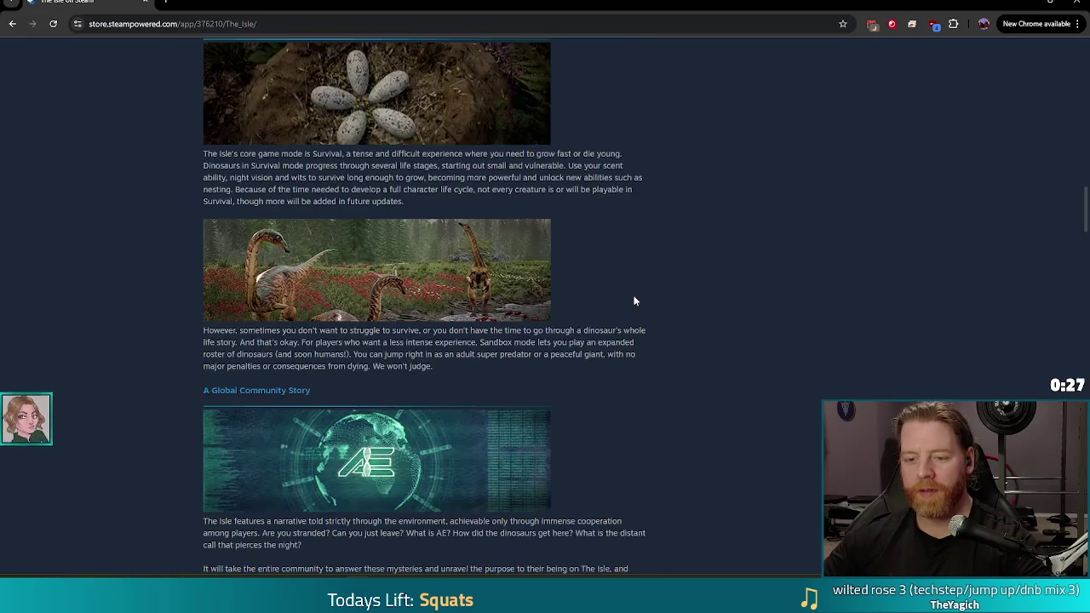
scroll(633, 296, "down", 2)
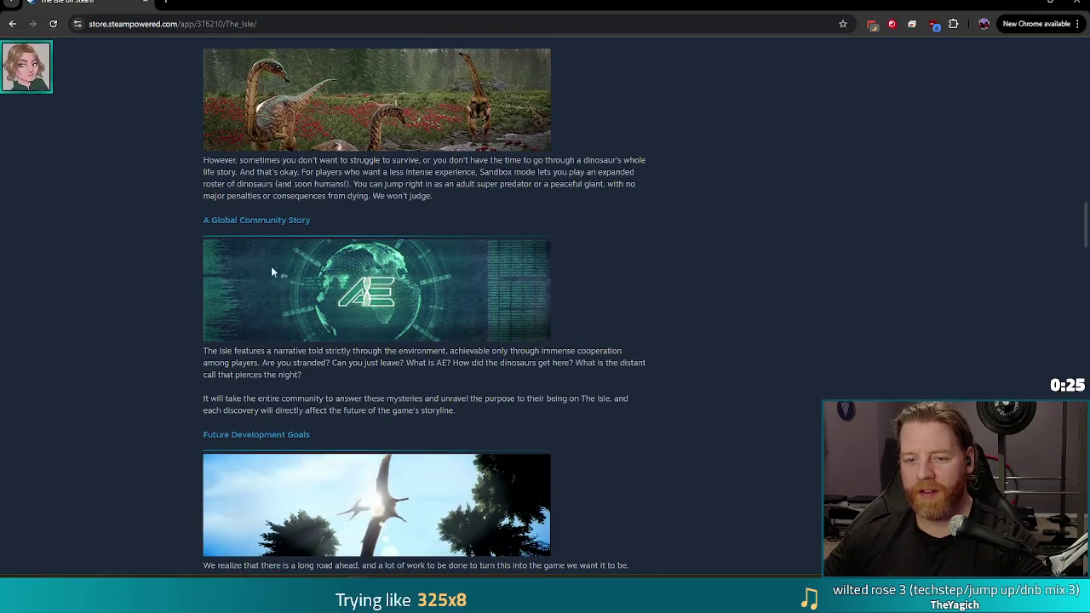
scroll(465, 262, "down", 5)
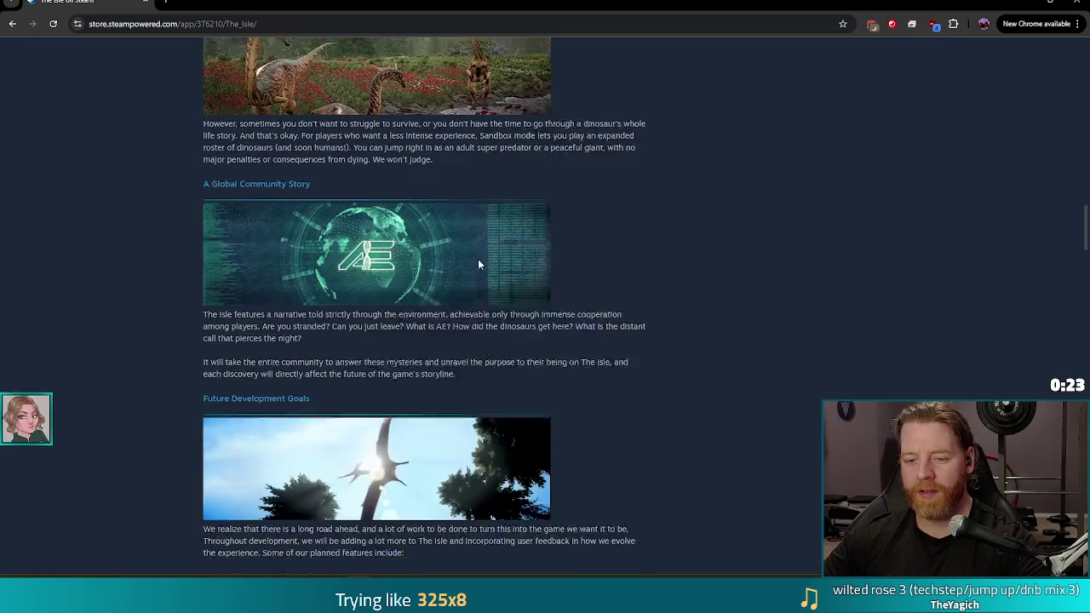
scroll(515, 248, "down", 3)
scroll(517, 249, "down", 1)
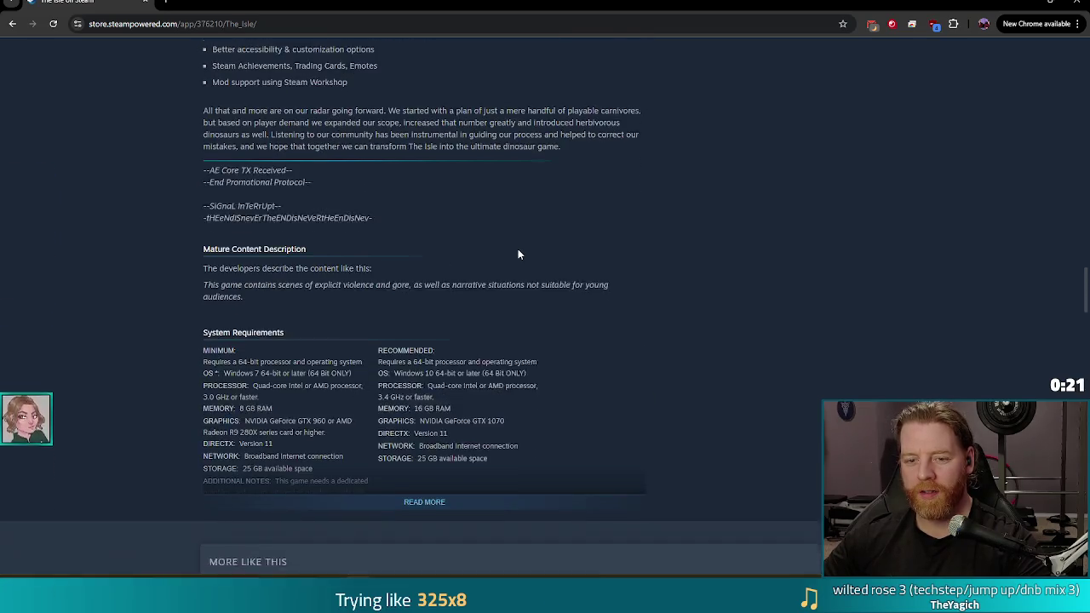
scroll(689, 389, "up", 6)
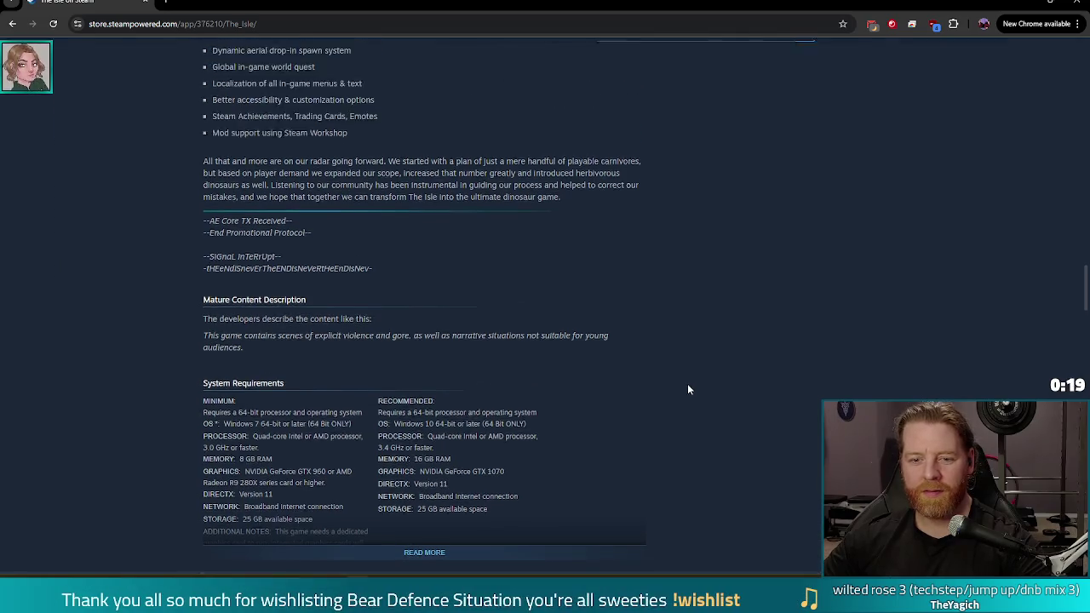
scroll(664, 397, "down", 8)
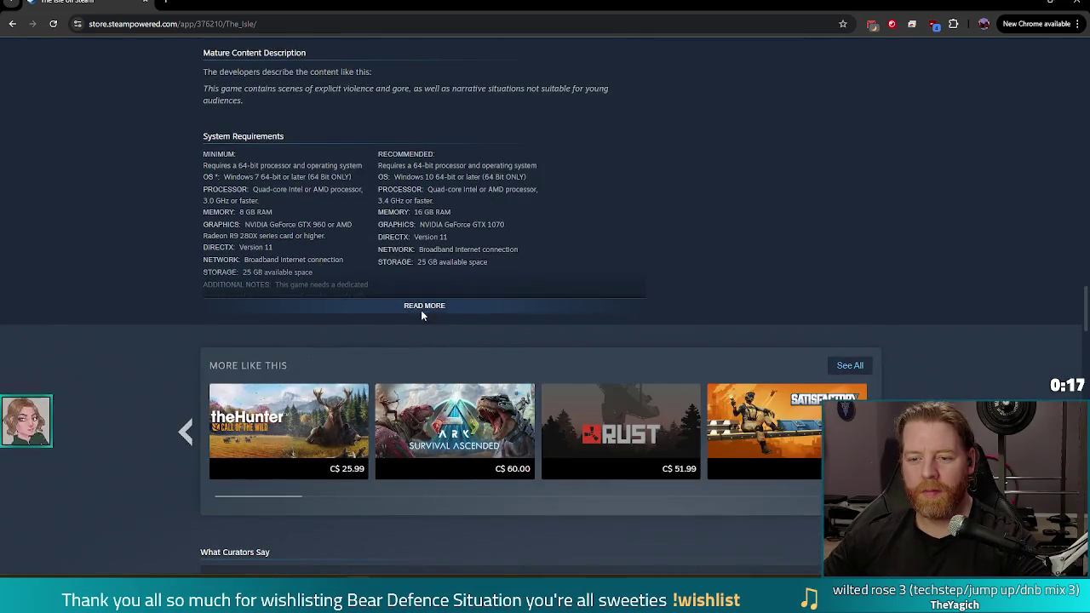
left_click(540, 305)
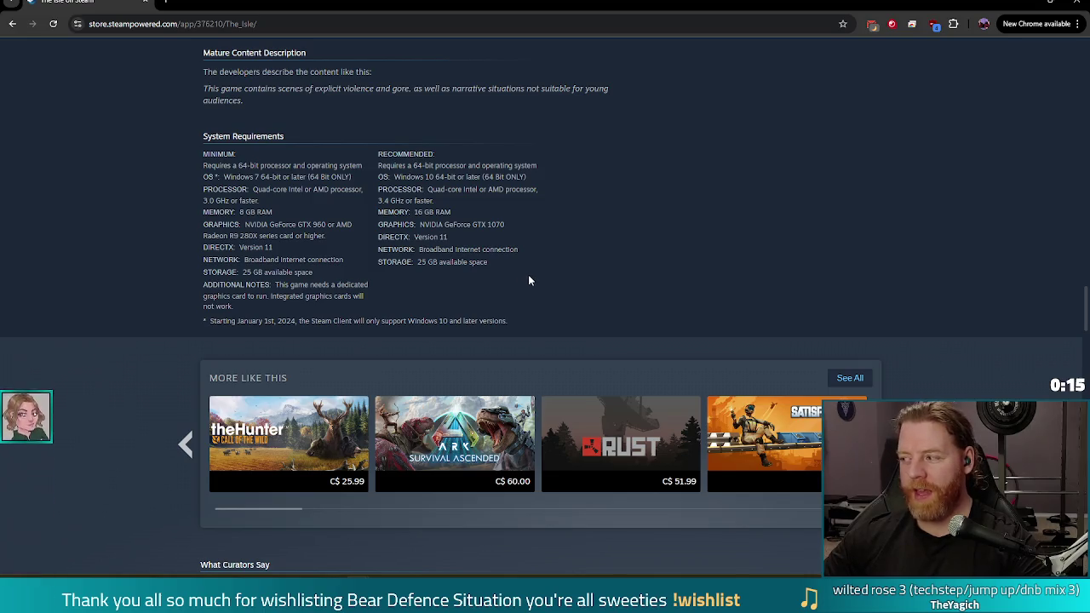
scroll(555, 317, "up", 20)
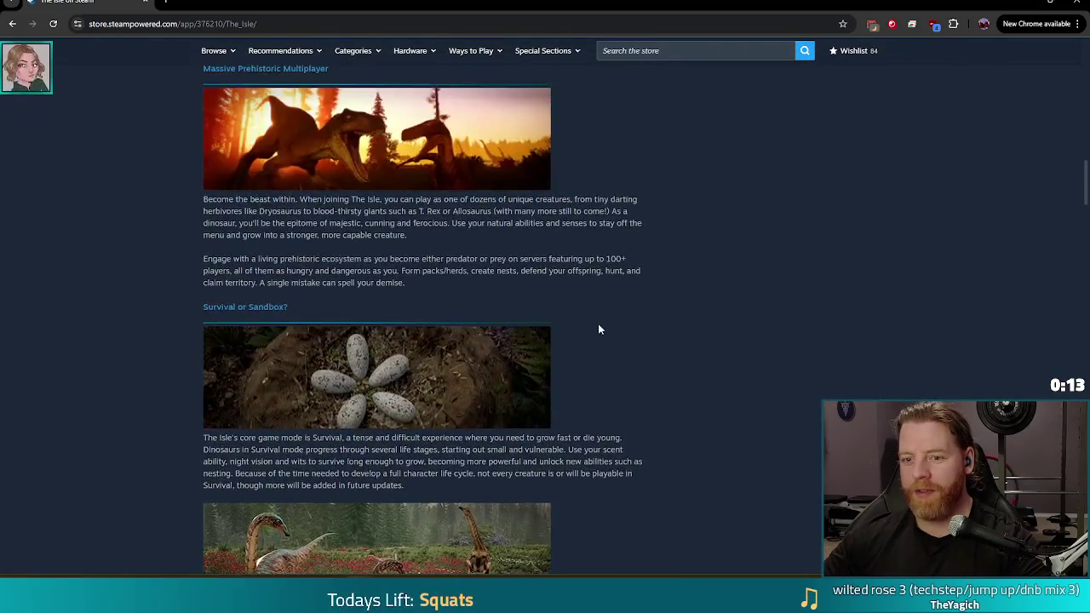
- Scroll back up The Isle's page, then switch to the Ark: Survival Evolved Wikipedia article
scroll(594, 328, "up", 8)
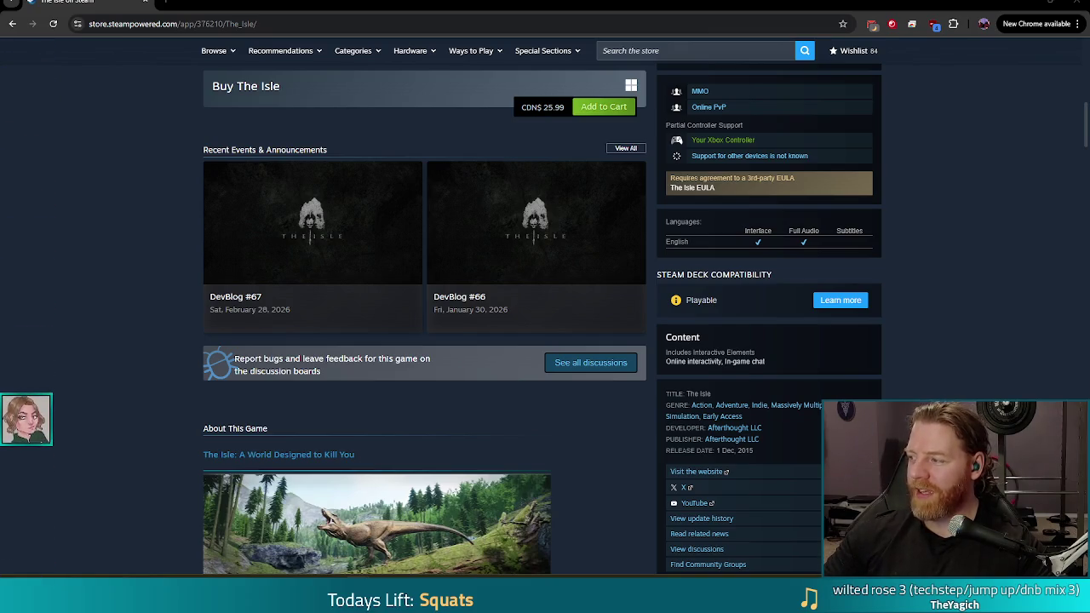
scroll(205, 329, "down", 1)
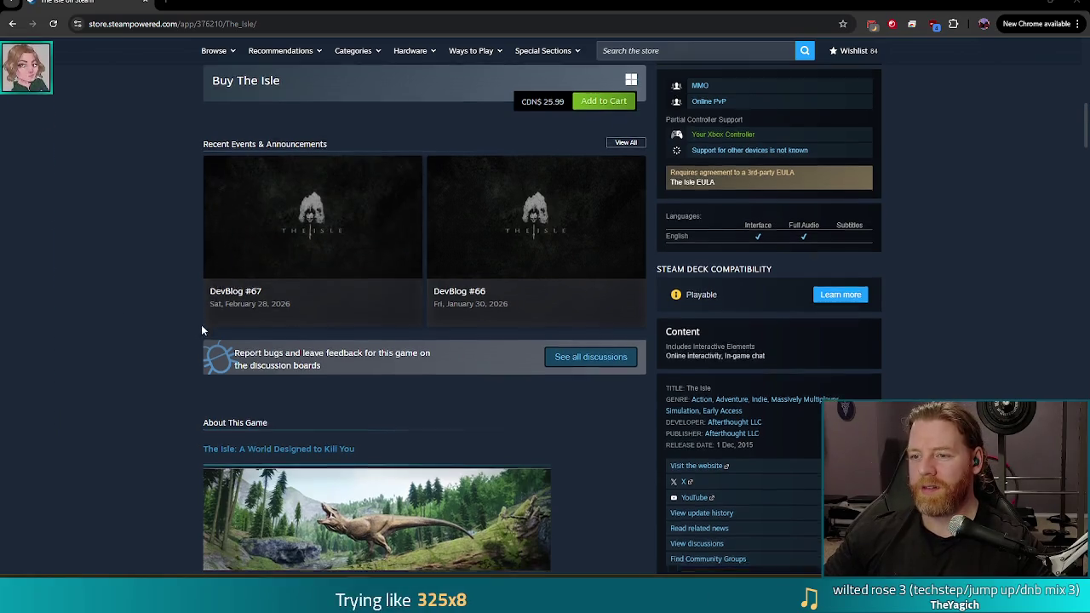
scroll(196, 327, "up", 10)
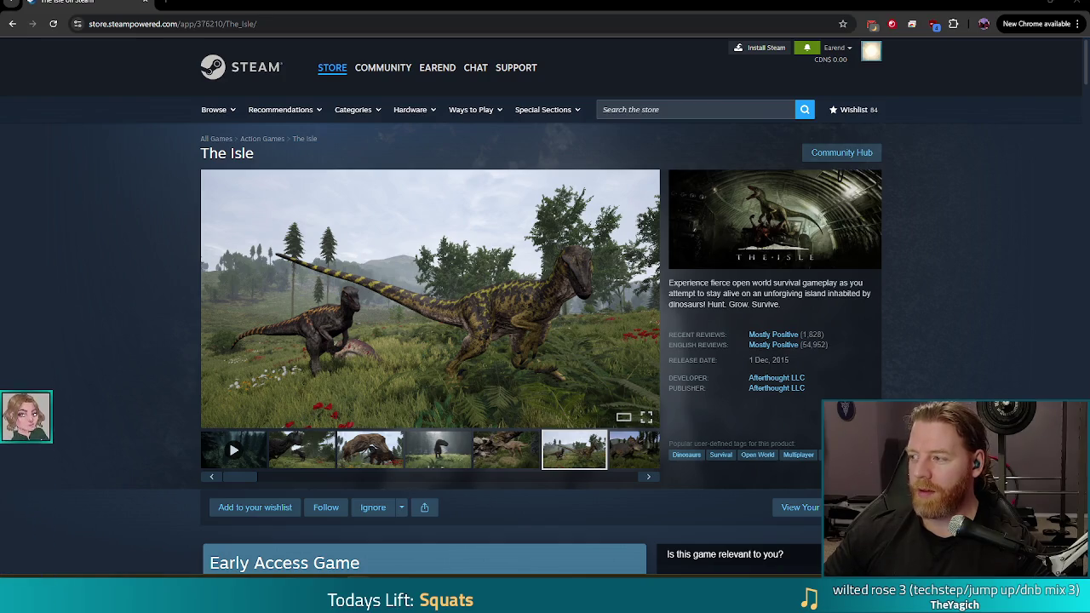
key("alt+Tab")
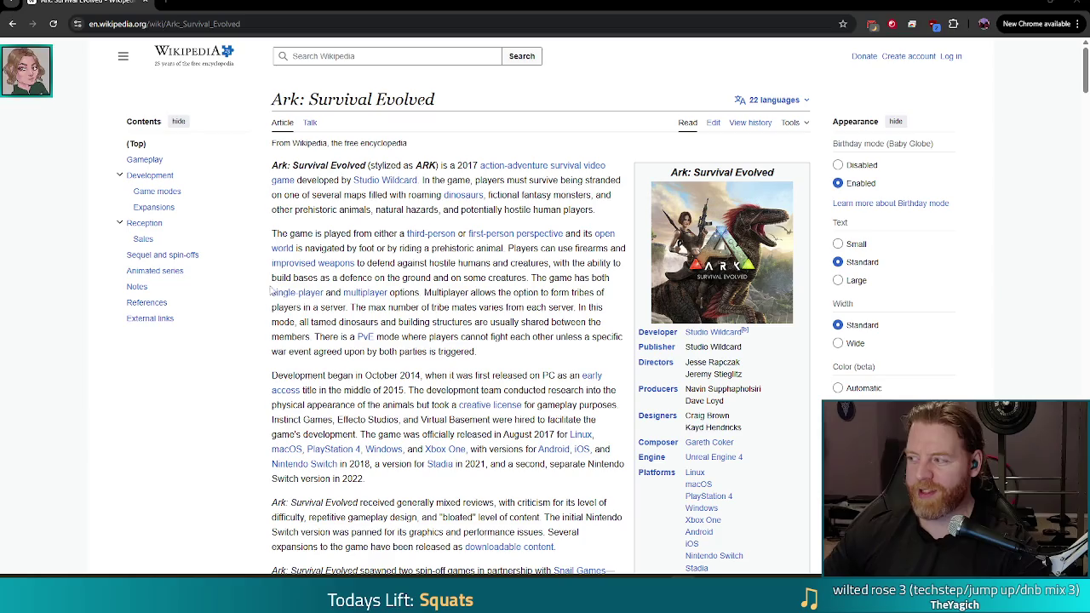
- Highlight the years 2015 and 2017 in the Ark: Survival Evolved article's lead
mouse_move(285, 296)
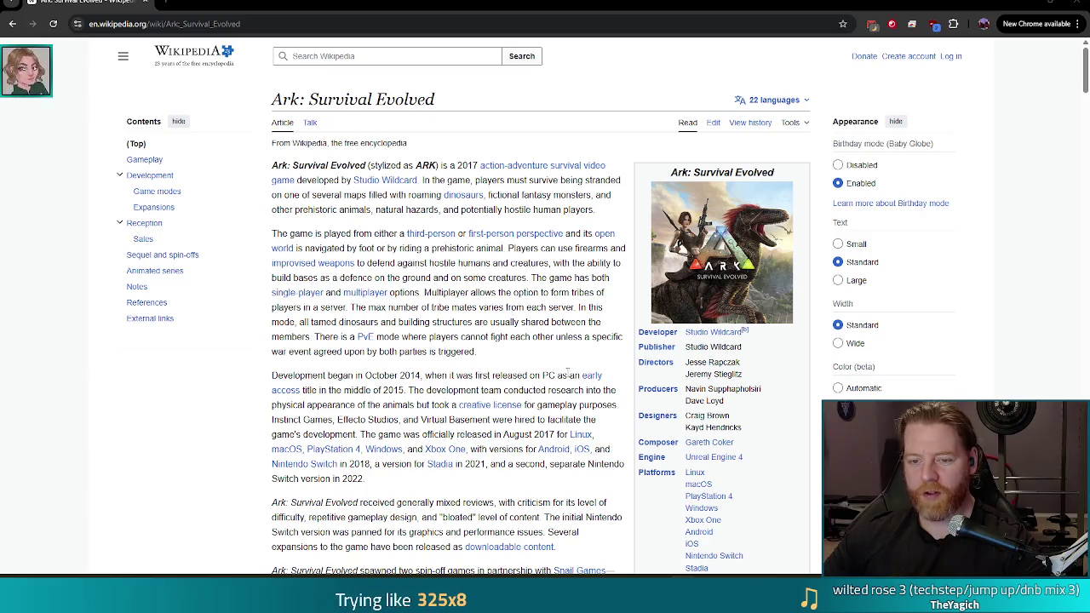
scroll(307, 383, "down", 1)
left_click_drag(378, 333, 406, 333)
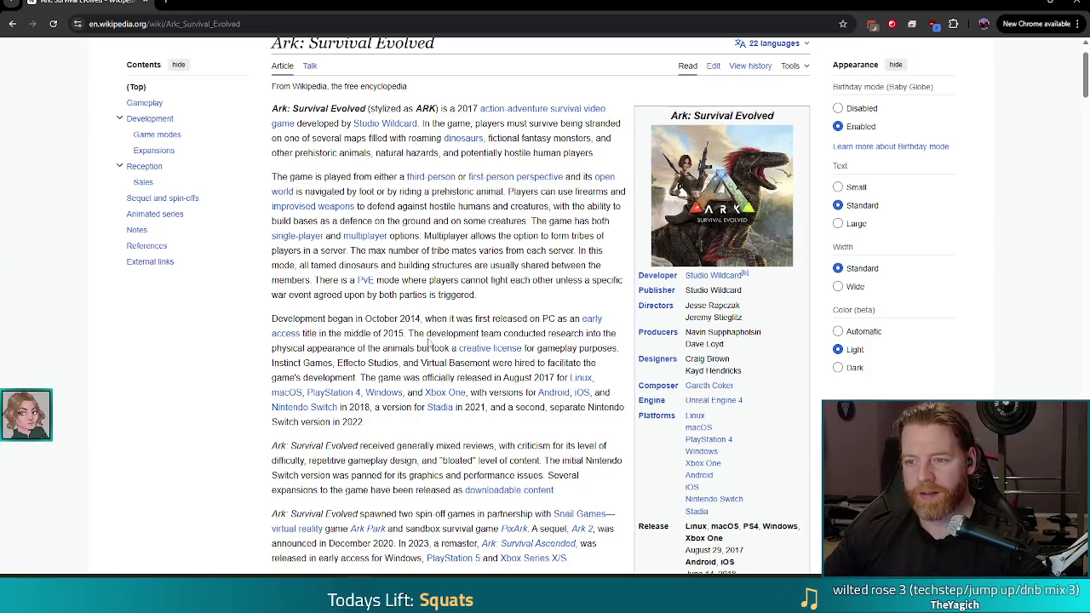
double_click(467, 109)
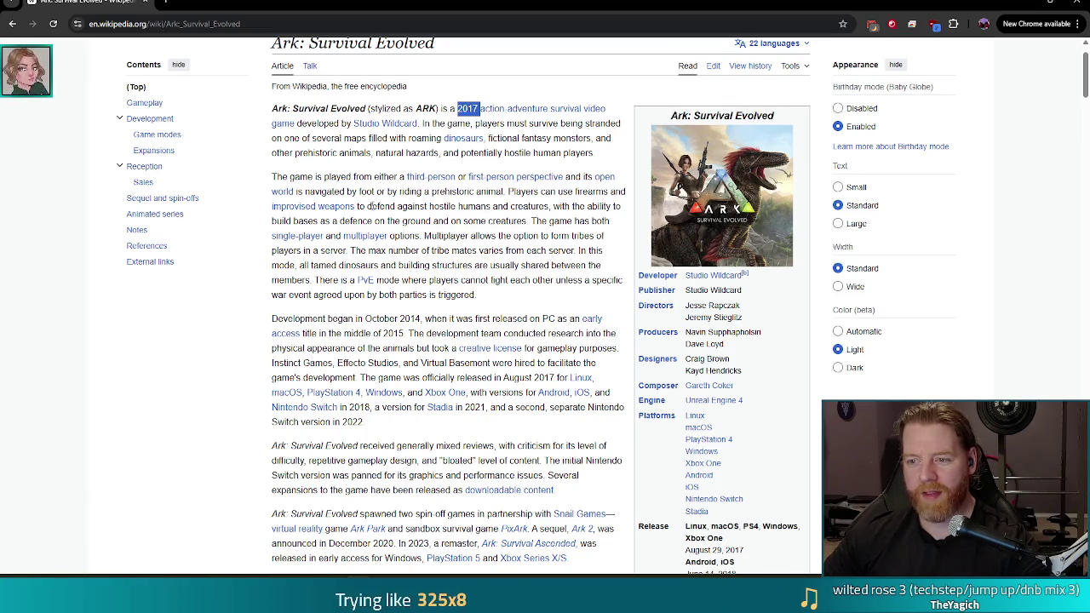
- Scroll down to the Gameplay section, then return to The Isle's Steam store tab
scroll(411, 261, "down", 3)
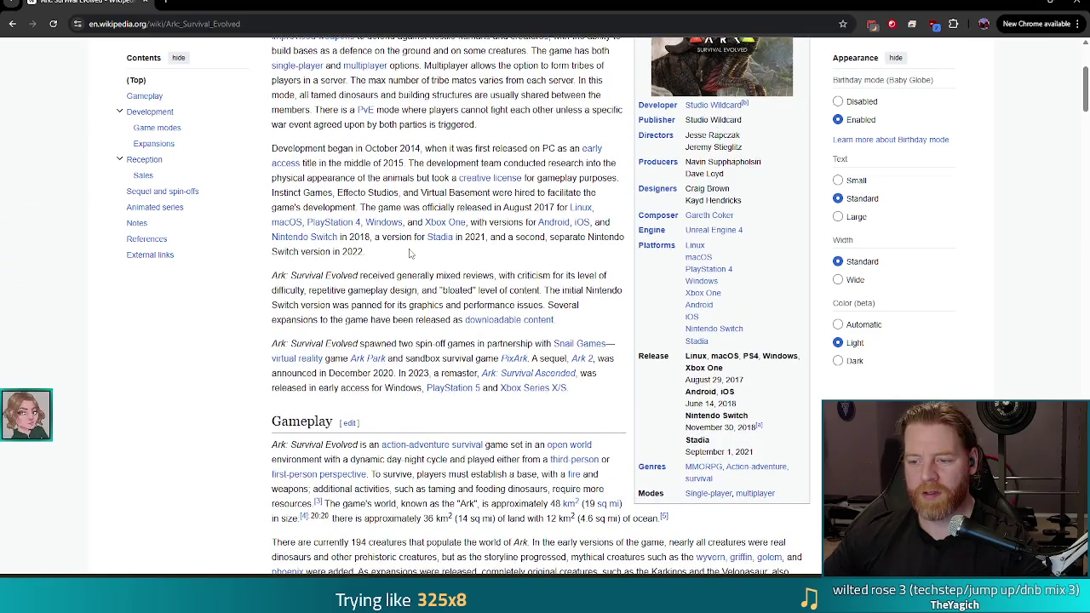
scroll(409, 252, "down", 2)
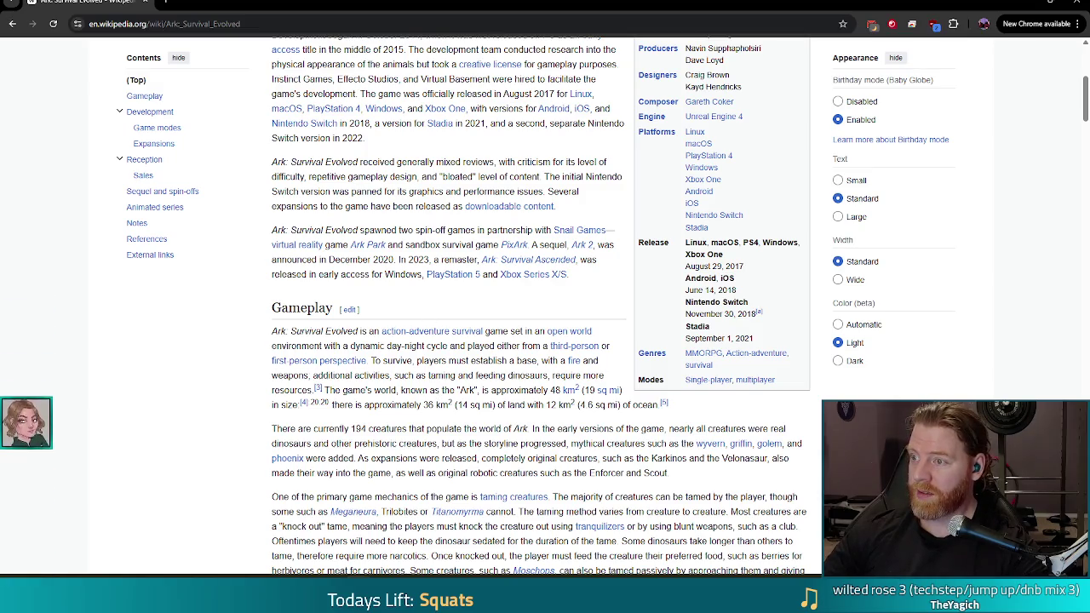
key("ctrl+Tab")
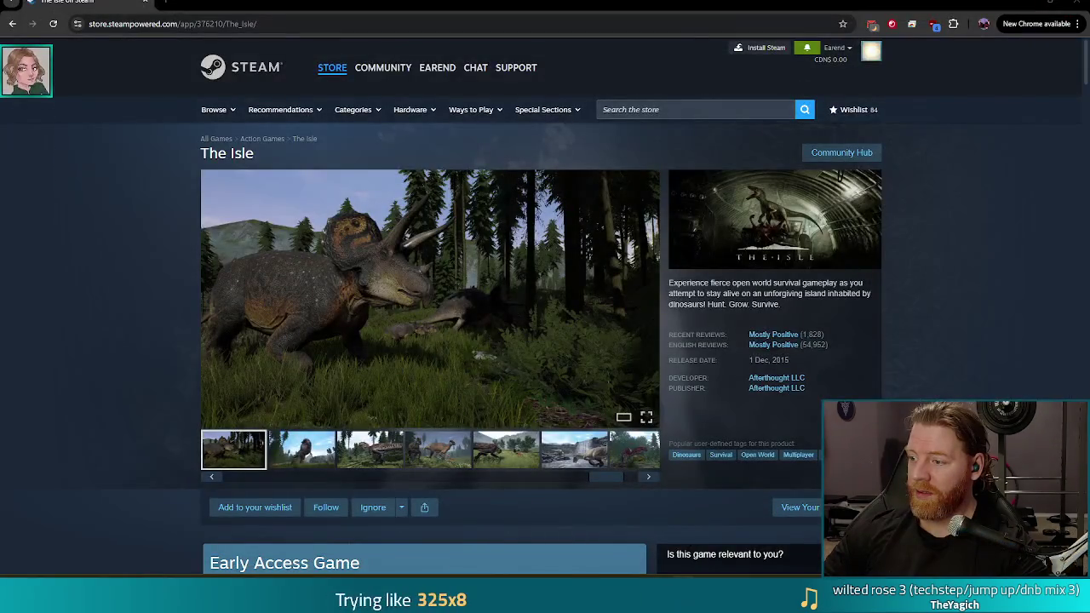
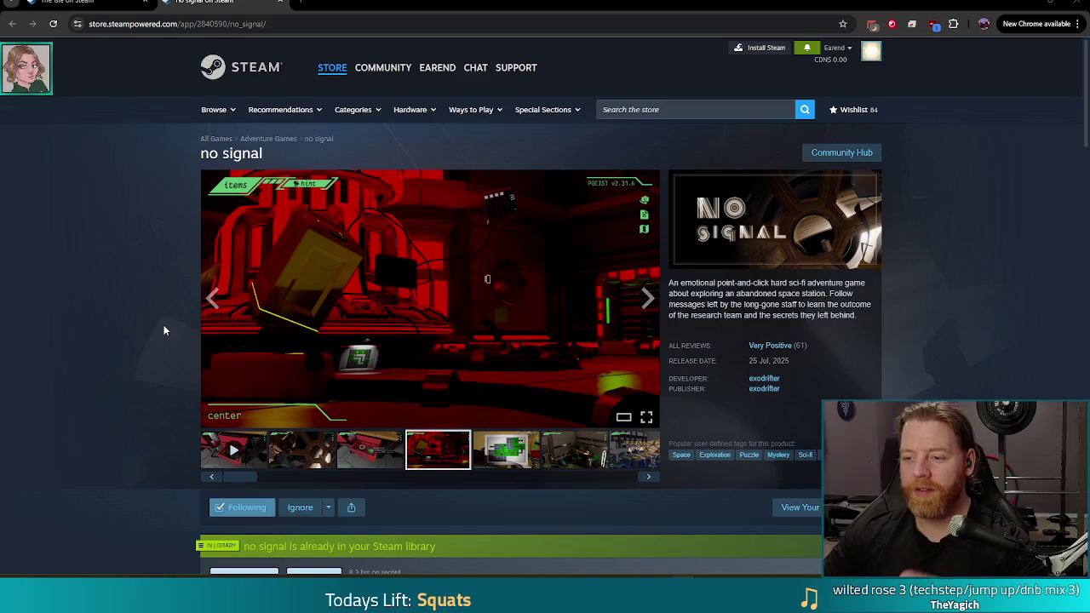
- Browse the no signal screenshots, then play its official trailer in full screen
scroll(115, 285, "down", 3)
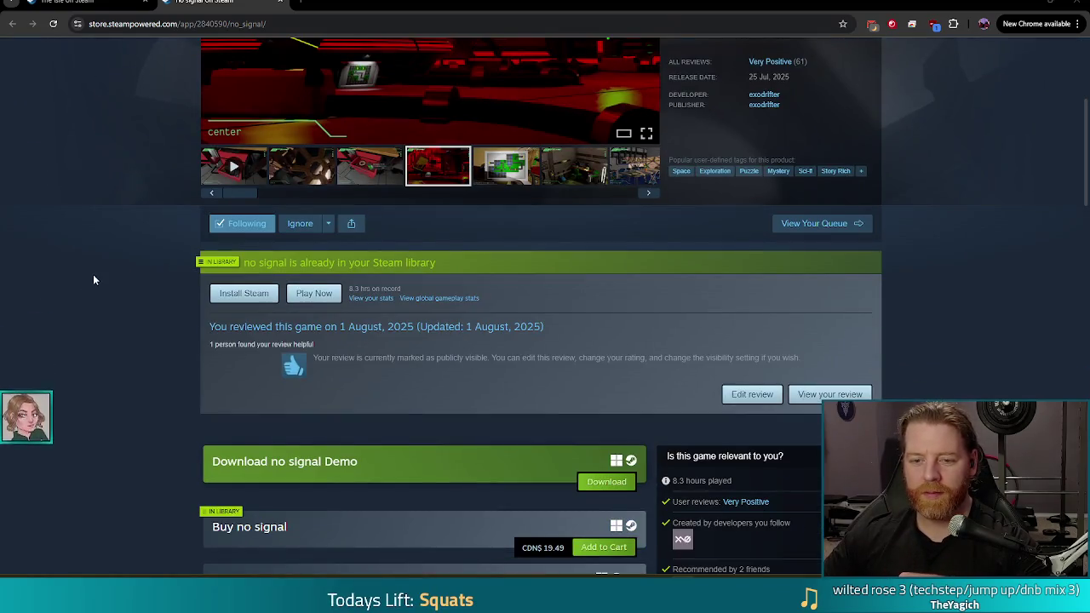
scroll(163, 225, "up", 2)
left_click(294, 341)
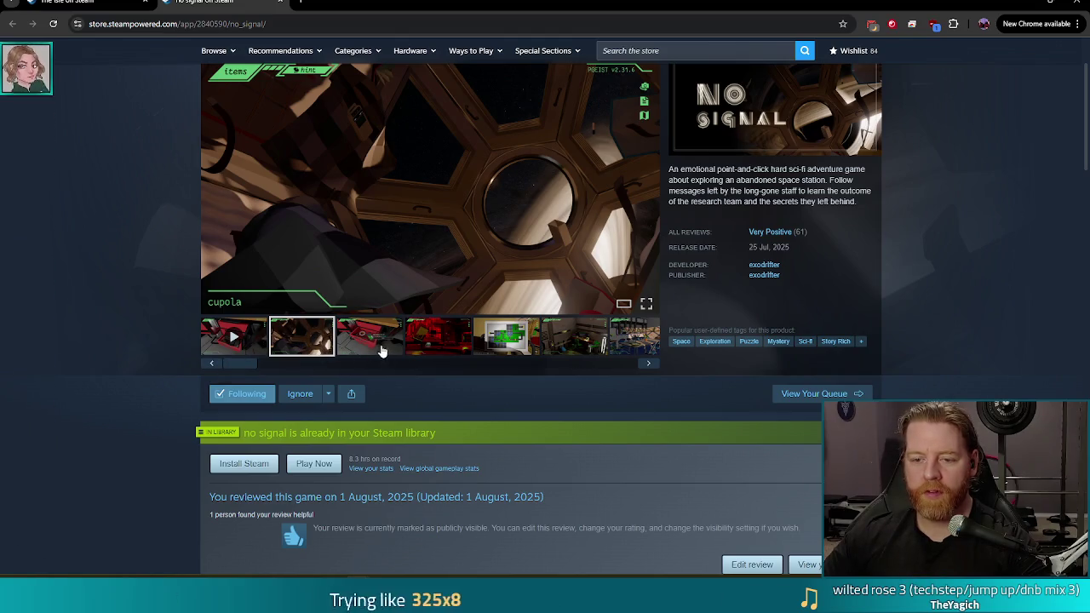
left_click(645, 368)
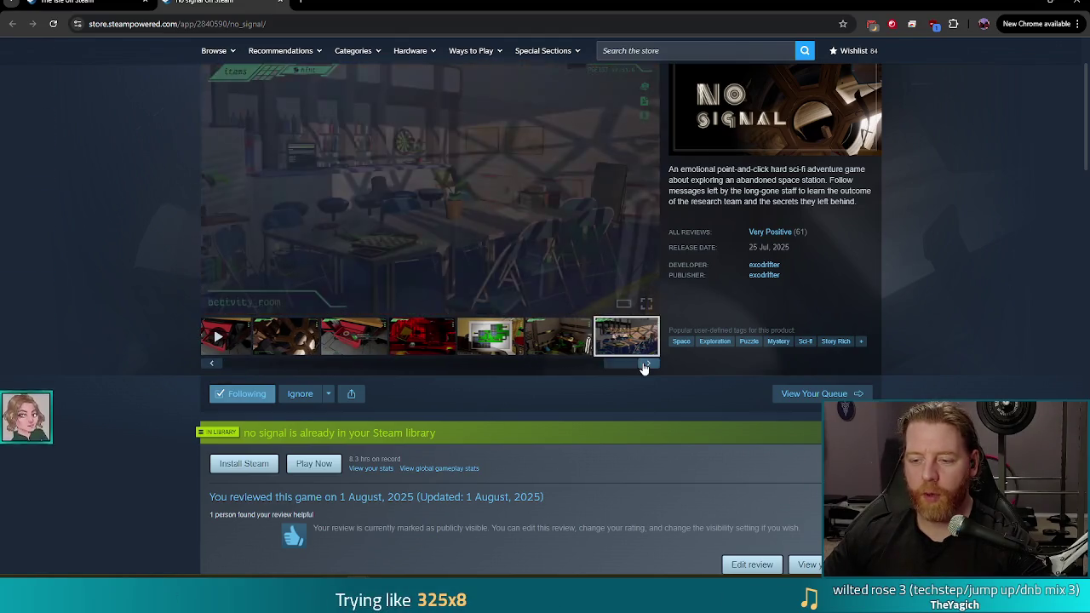
left_click(219, 340)
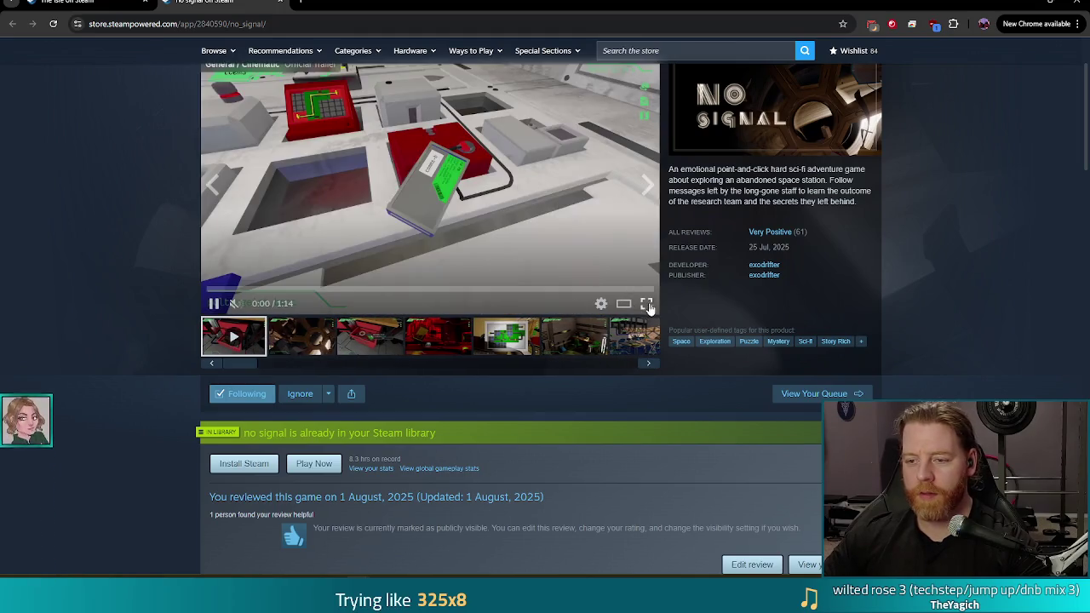
left_click(646, 302)
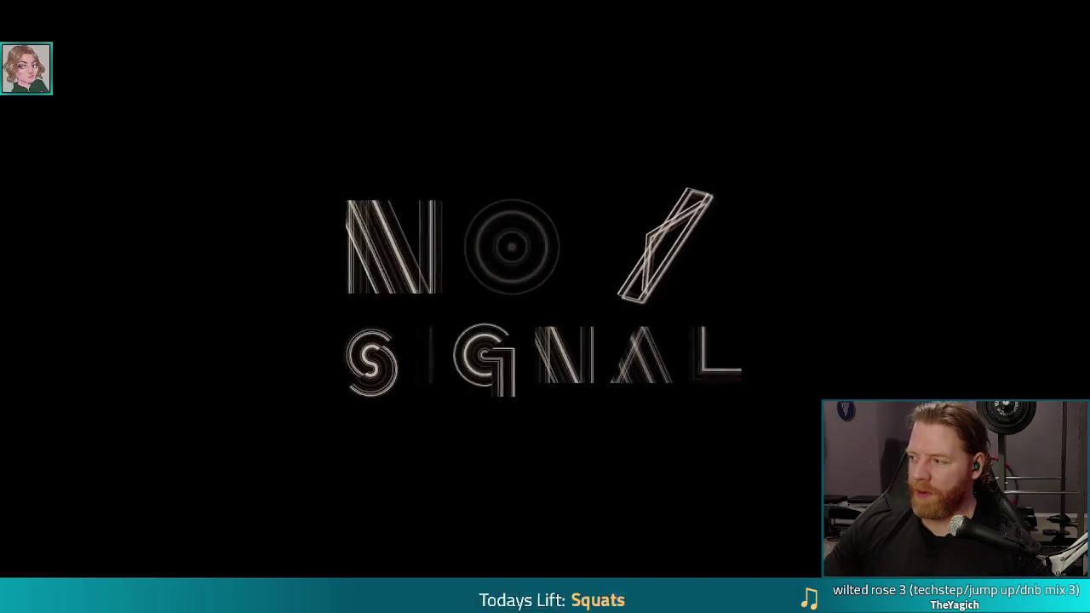
- Watch the no signal trailer to its 'out now on itch.io and steam' end card, then exit full screen
mouse_move(973, 244)
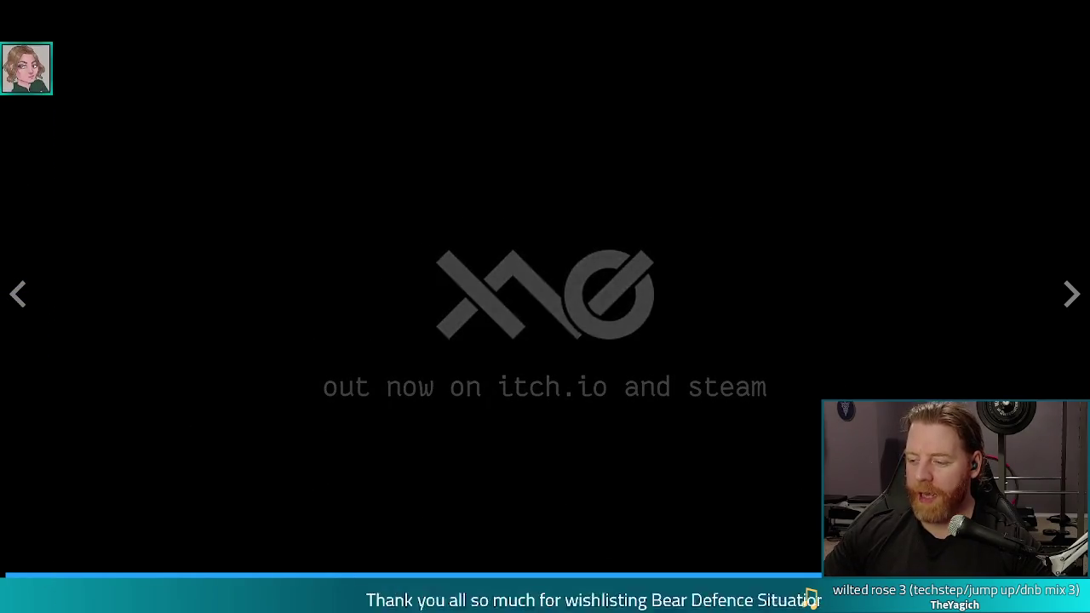
key("Escape")
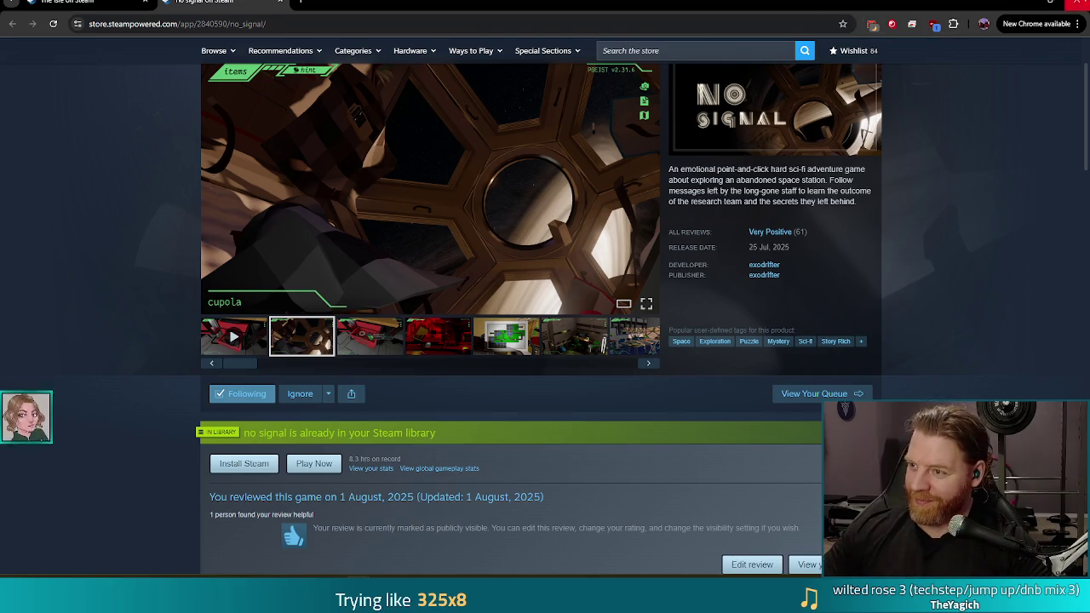
- Switch away from the no signal store page toward the Godot script editor
left_click(1076, 4)
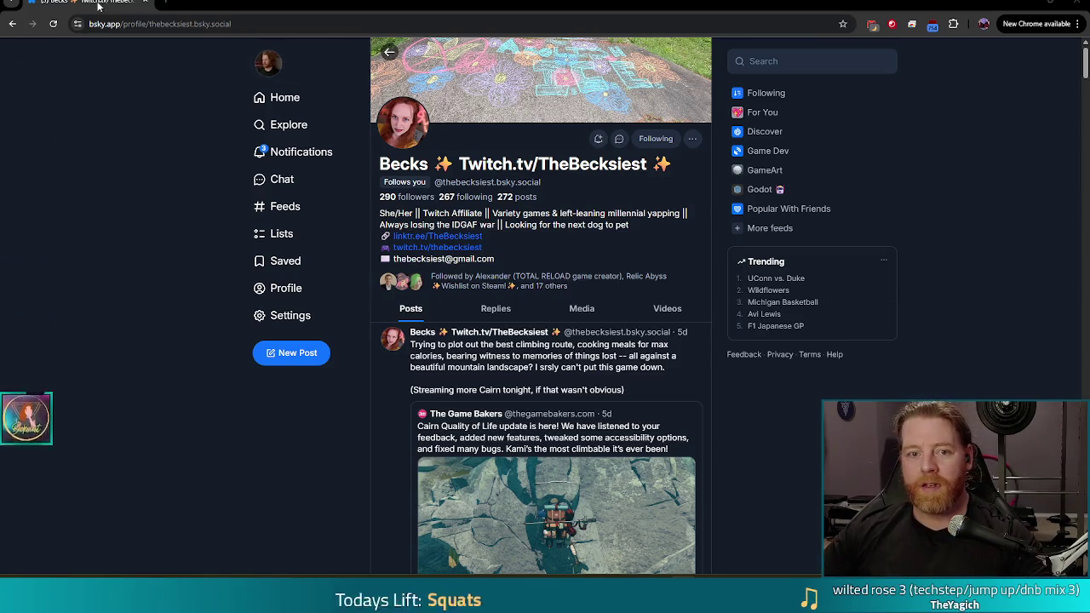
- Bring the Godot editor with walkthrough.gd to the front using Alt+Tab
key("alt+Tab")
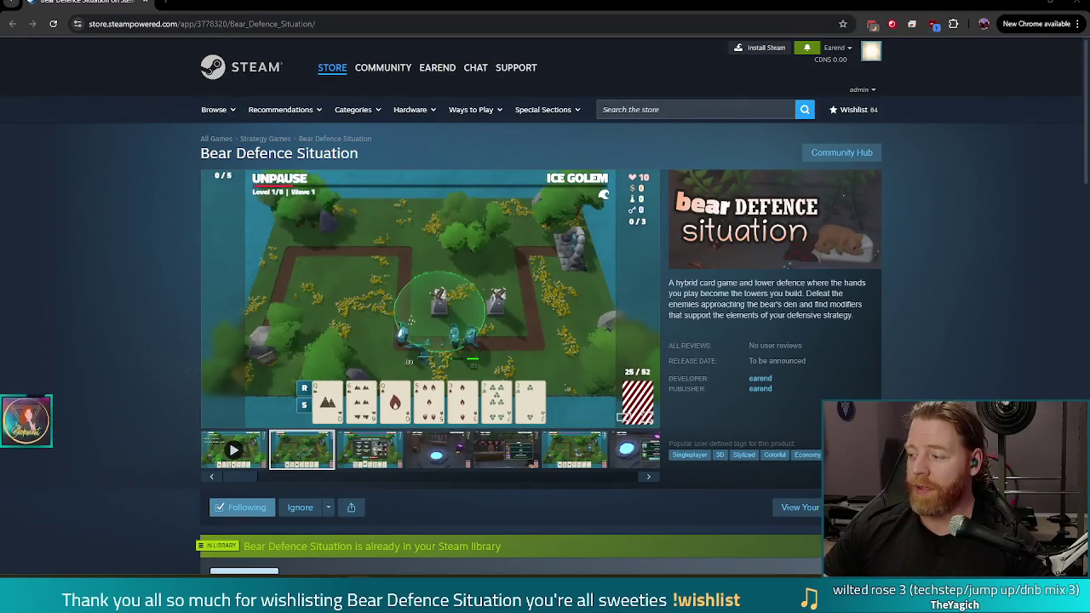
- Play the Bear Defence Situation trailer in full screen through to the cauldron upgrade scene
left_click(234, 455)
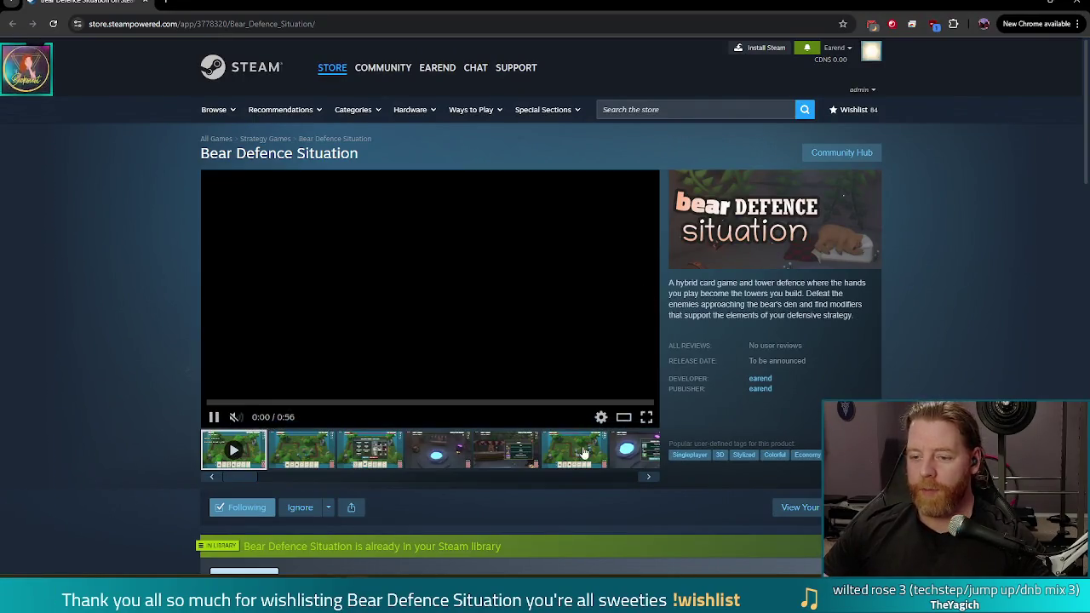
left_click(646, 413)
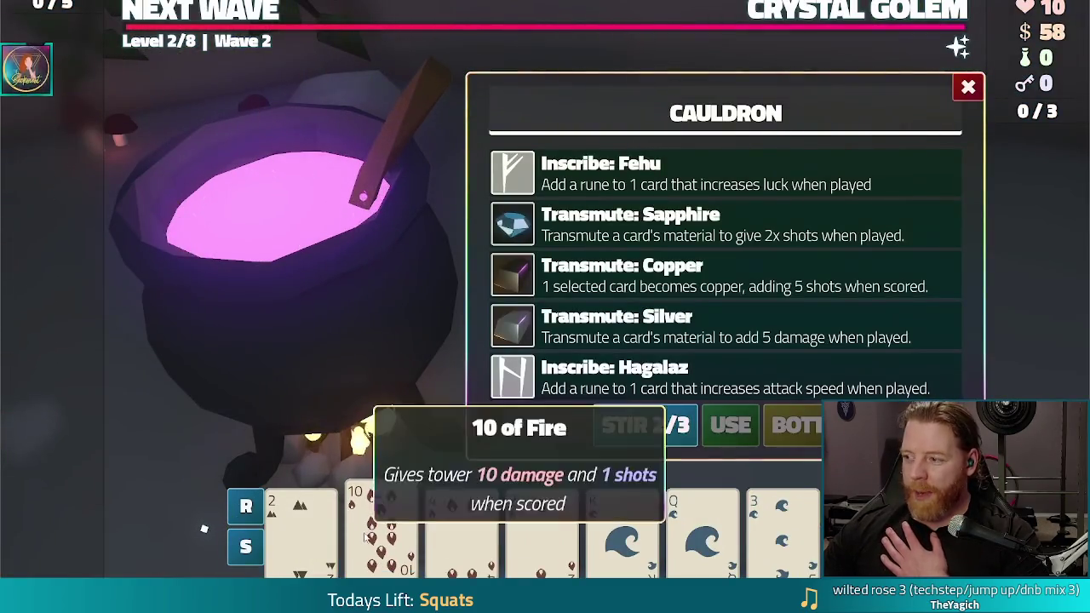
left_click(380, 528)
left_click(647, 226)
left_click(729, 426)
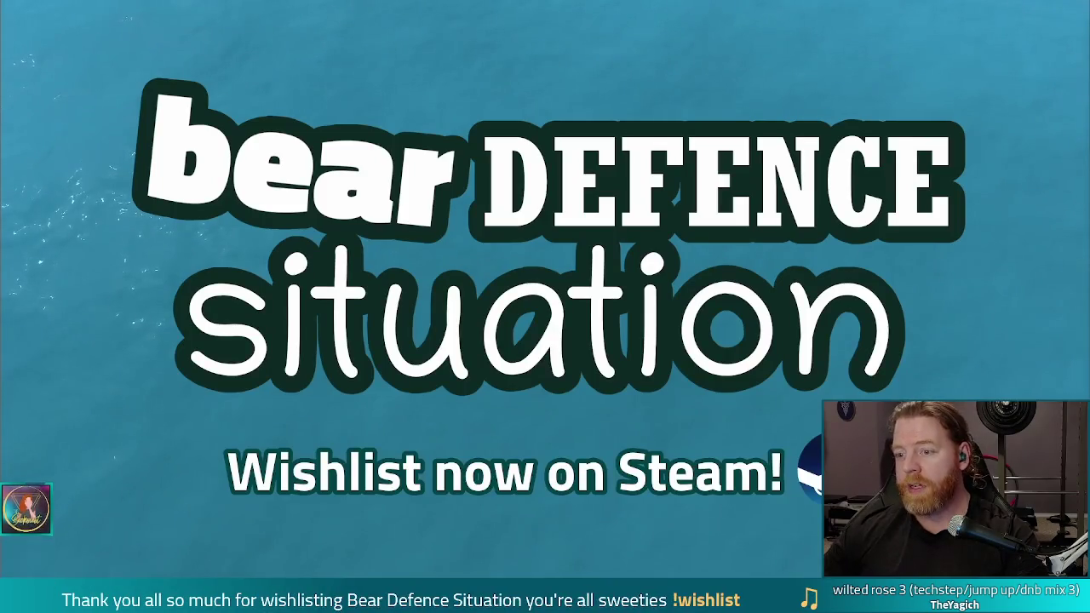
- Watch more of the Bear Defence Situation trailer, then exit full screen to its store page
mouse_move(839, 286)
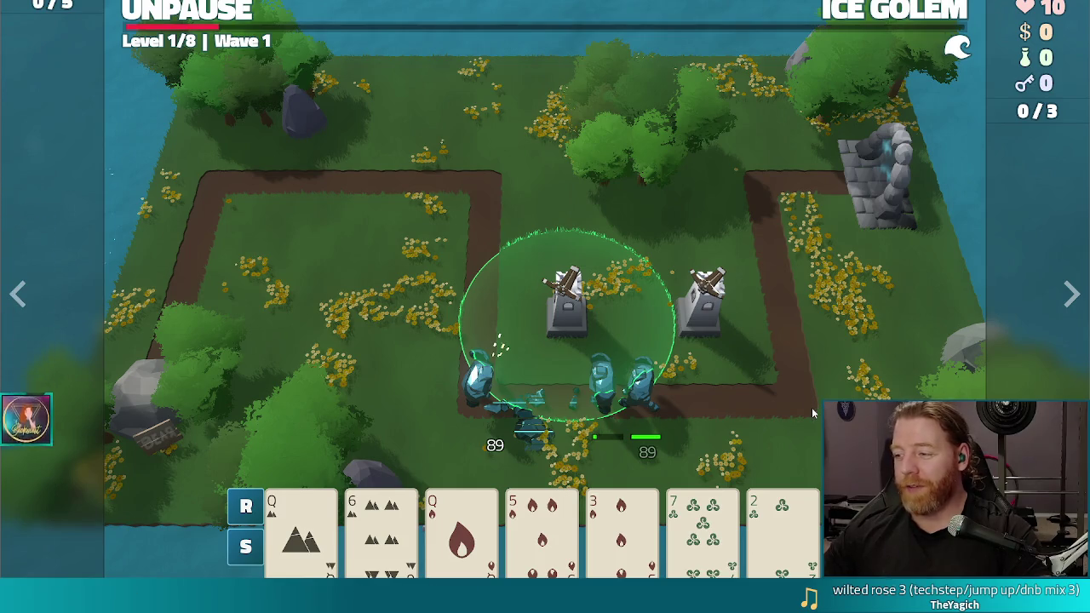
key("Escape")
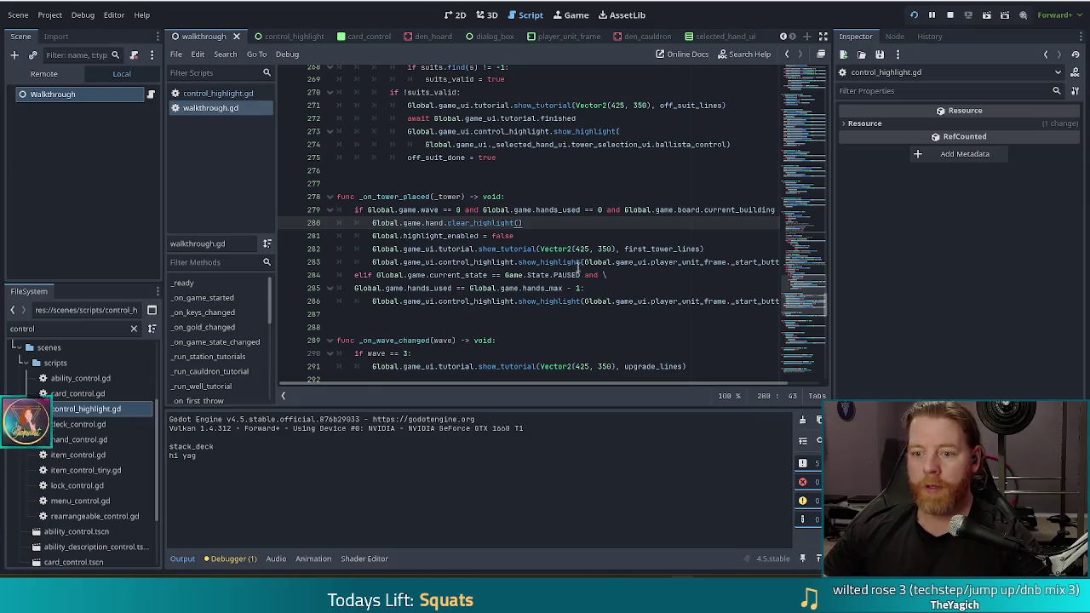
left_click(579, 248)
left_click(3, 328)
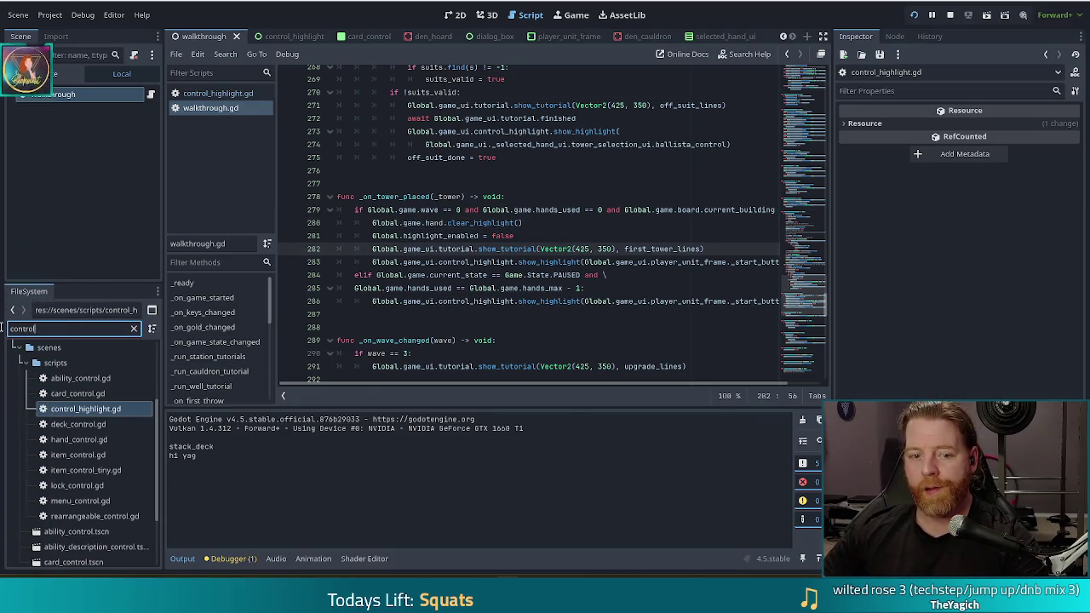
key("alt+Left")
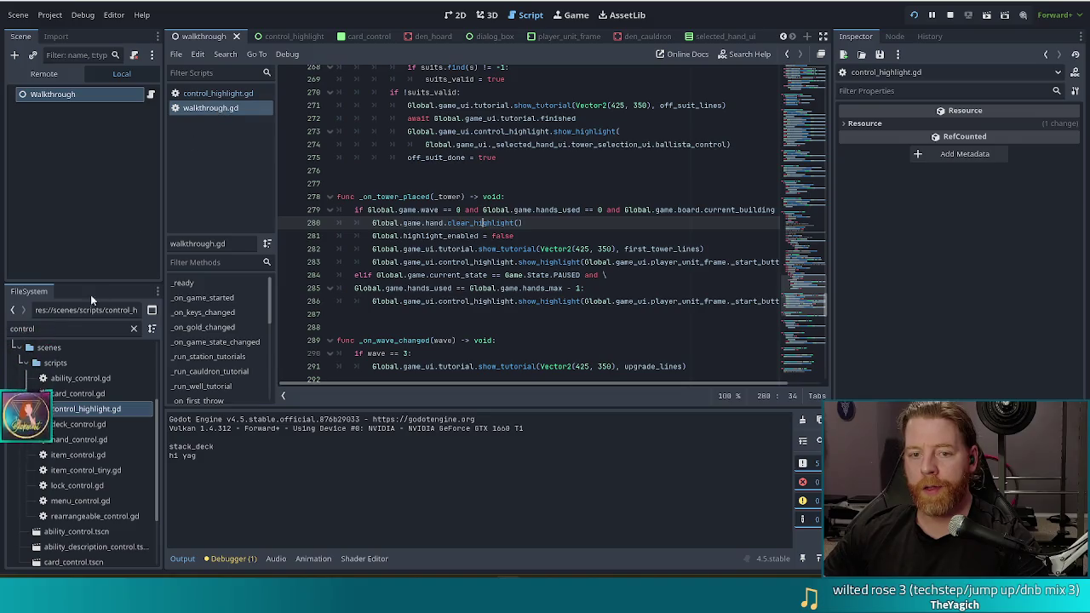
left_click(3, 326)
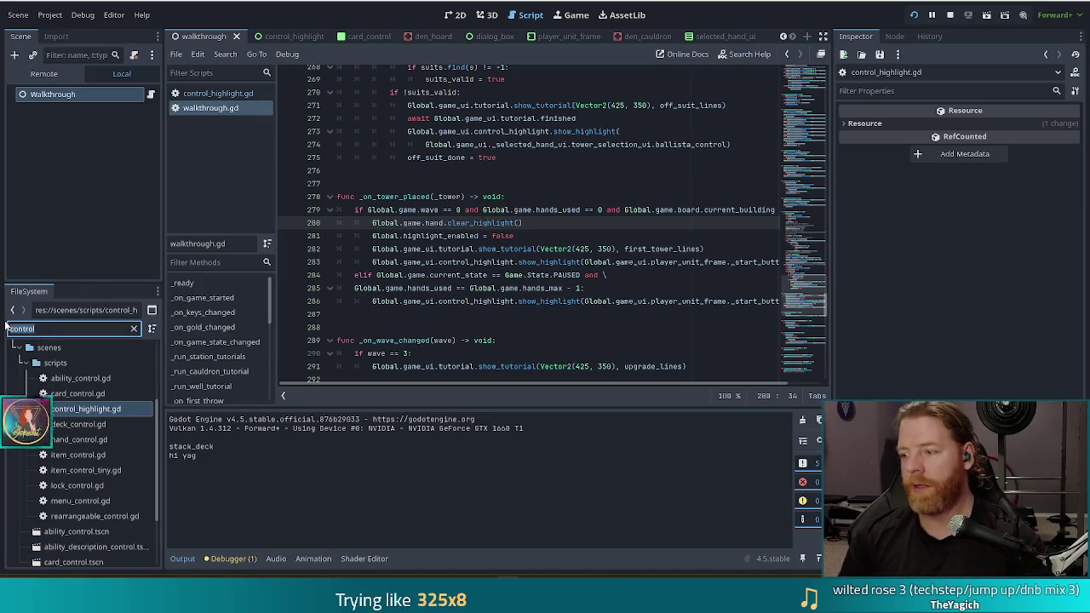